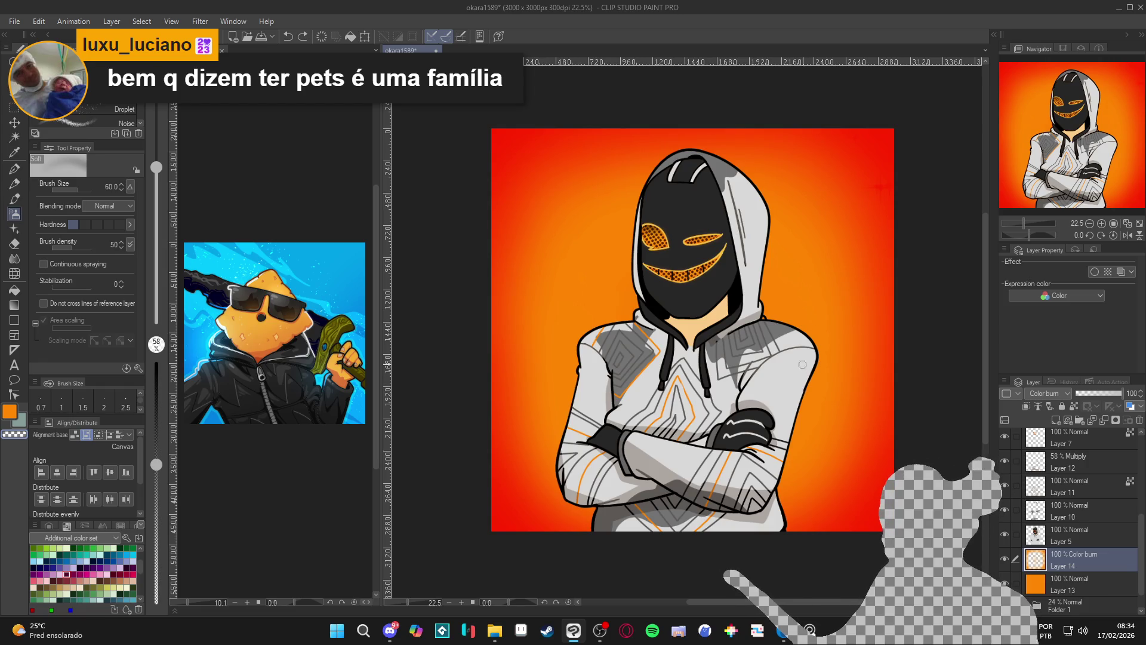
- Paint solid red over the background's corners, top-right and left side with the G-pen at size 700
{"action": "key", "text": "g"}
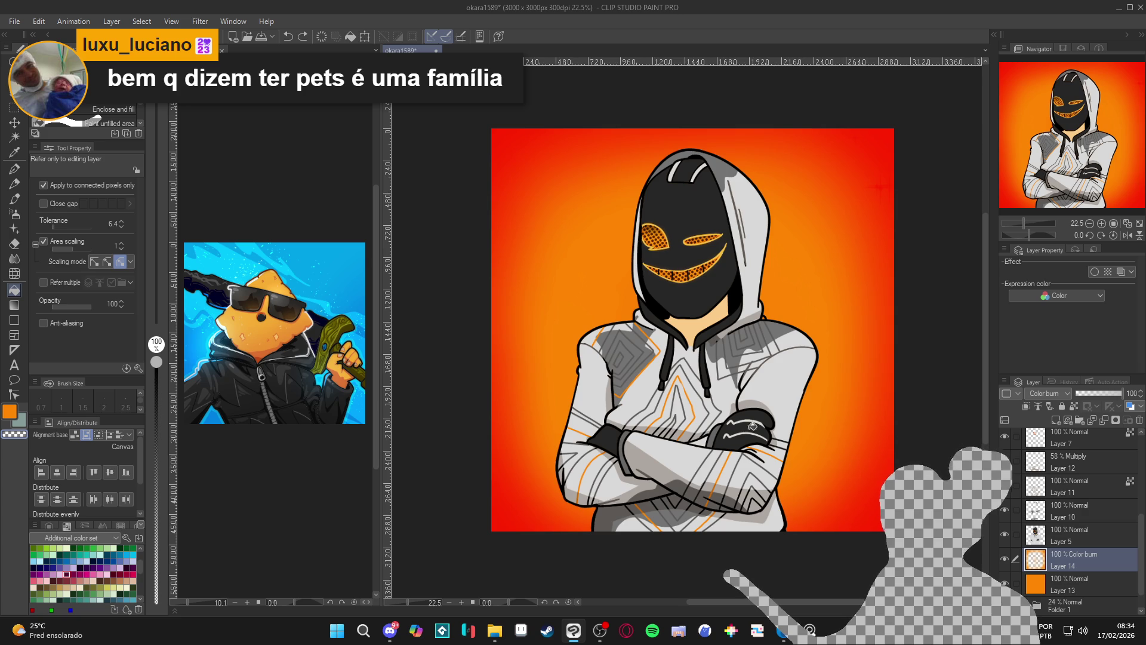
{"action": "left_click", "coordinate": [14, 108]}
{"action": "mouse_move", "coordinate": [848, 491]}
{"action": "left_mouse_down"}
{"action": "mouse_move", "coordinate": [538, 491]}
{"action": "mouse_move", "coordinate": [873, 489]}
{"action": "left_mouse_up"}
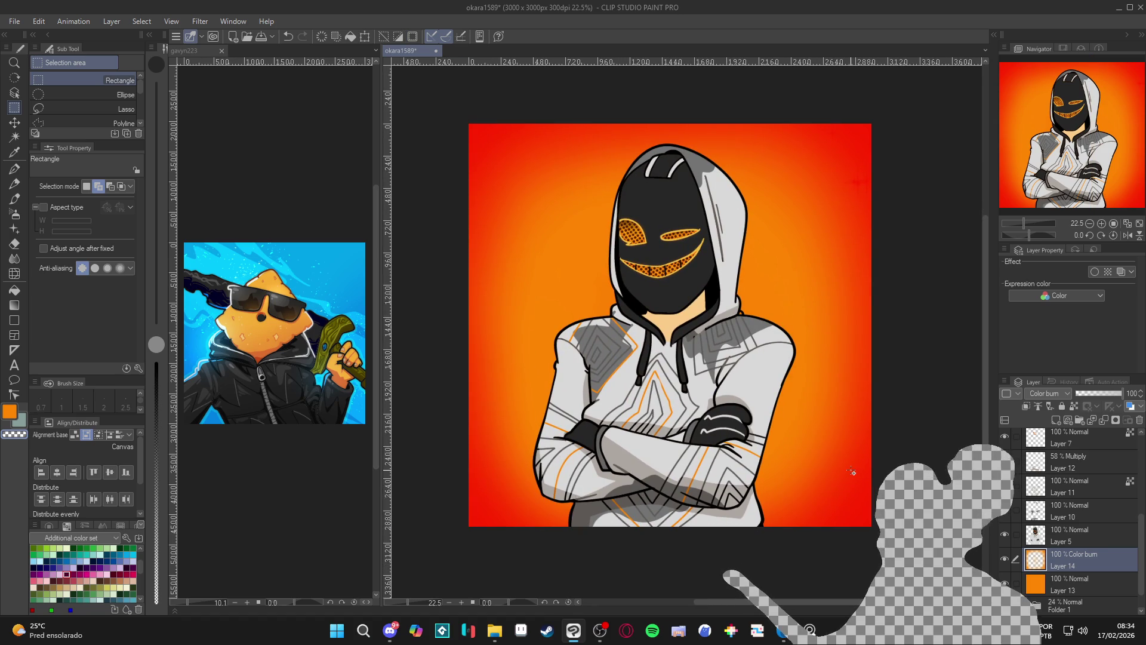
{"action": "key", "text": "p"}
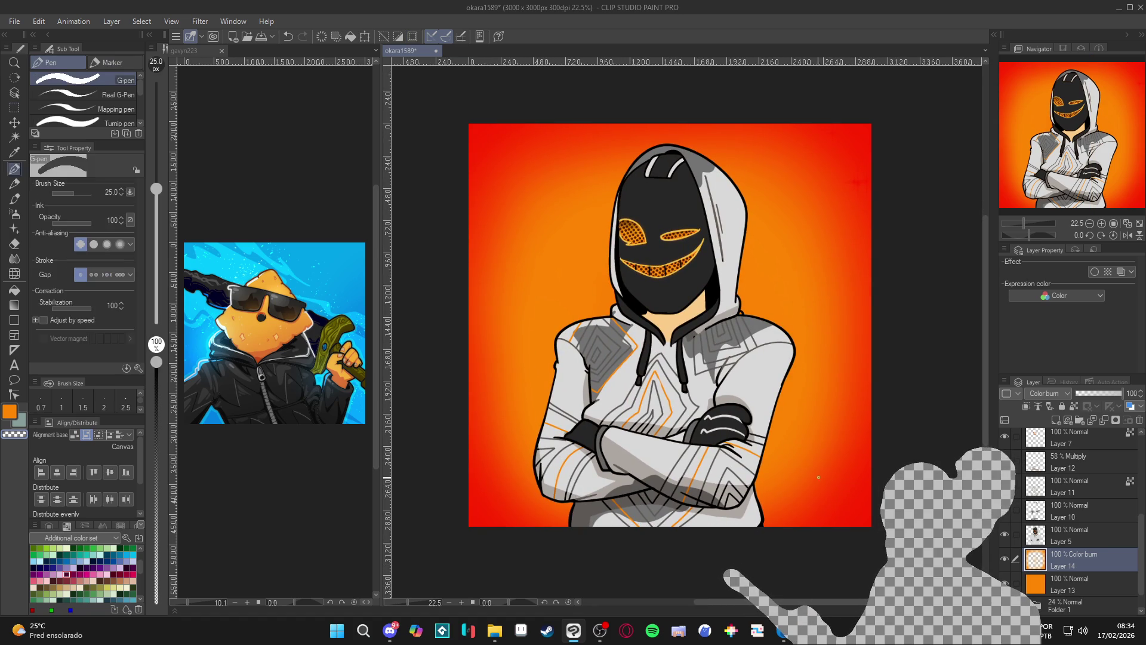
{"action": "mouse_move", "coordinate": [820, 494]}
{"action": "left_mouse_down"}
{"action": "mouse_move", "coordinate": [870, 371]}
{"action": "mouse_move", "coordinate": [879, 451]}
{"action": "left_mouse_up"}
{"action": "mouse_move", "coordinate": [847, 500]}
{"action": "left_mouse_down"}
{"action": "mouse_move", "coordinate": [830, 358]}
{"action": "mouse_move", "coordinate": [898, 248]}
{"action": "mouse_move", "coordinate": [762, 386]}
{"action": "mouse_move", "coordinate": [905, 152]}
{"action": "mouse_move", "coordinate": [749, 334]}
{"action": "left_mouse_up"}
{"action": "left_click_drag", "start_coordinate": [846, 149], "coordinate": [748, 248]}
{"action": "mouse_move", "coordinate": [572, 468]}
{"action": "left_mouse_down"}
{"action": "mouse_move", "coordinate": [767, 154]}
{"action": "mouse_move", "coordinate": [552, 386]}
{"action": "mouse_move", "coordinate": [742, 102]}
{"action": "mouse_move", "coordinate": [571, 320]}
{"action": "mouse_move", "coordinate": [517, 418]}
{"action": "mouse_move", "coordinate": [621, 149]}
{"action": "mouse_move", "coordinate": [448, 397]}
{"action": "mouse_move", "coordinate": [574, 149]}
{"action": "mouse_move", "coordinate": [454, 290]}
{"action": "mouse_move", "coordinate": [525, 128]}
{"action": "mouse_move", "coordinate": [412, 275]}
{"action": "left_mouse_up"}
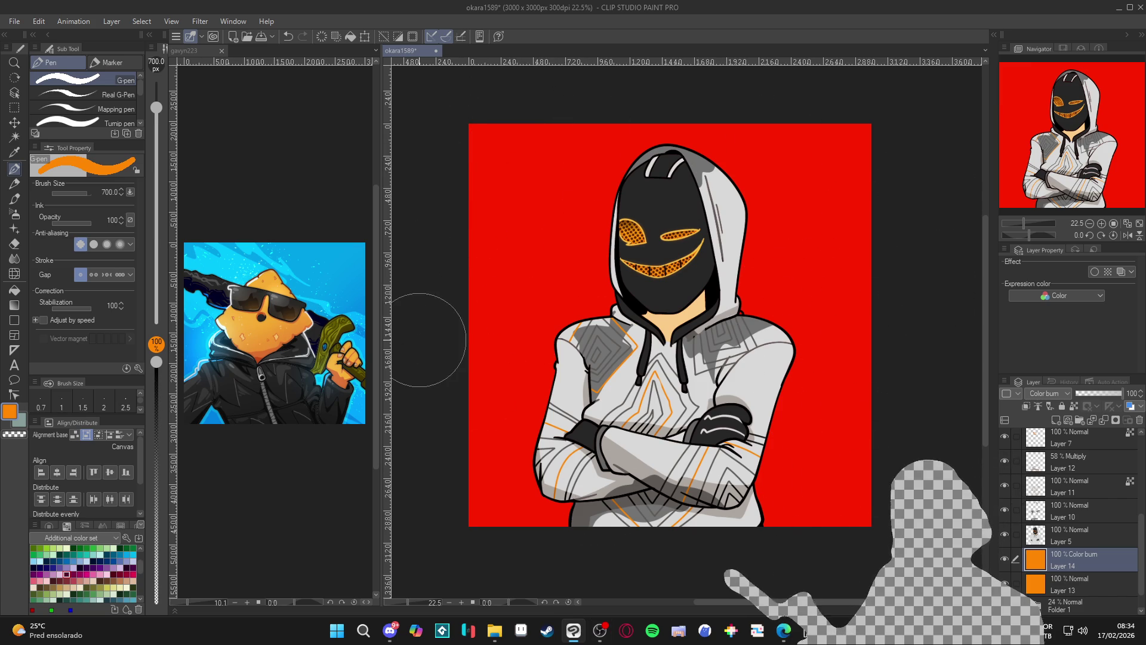
{"action": "key", "text": "b"}
{"action": "key", "text": "b"}
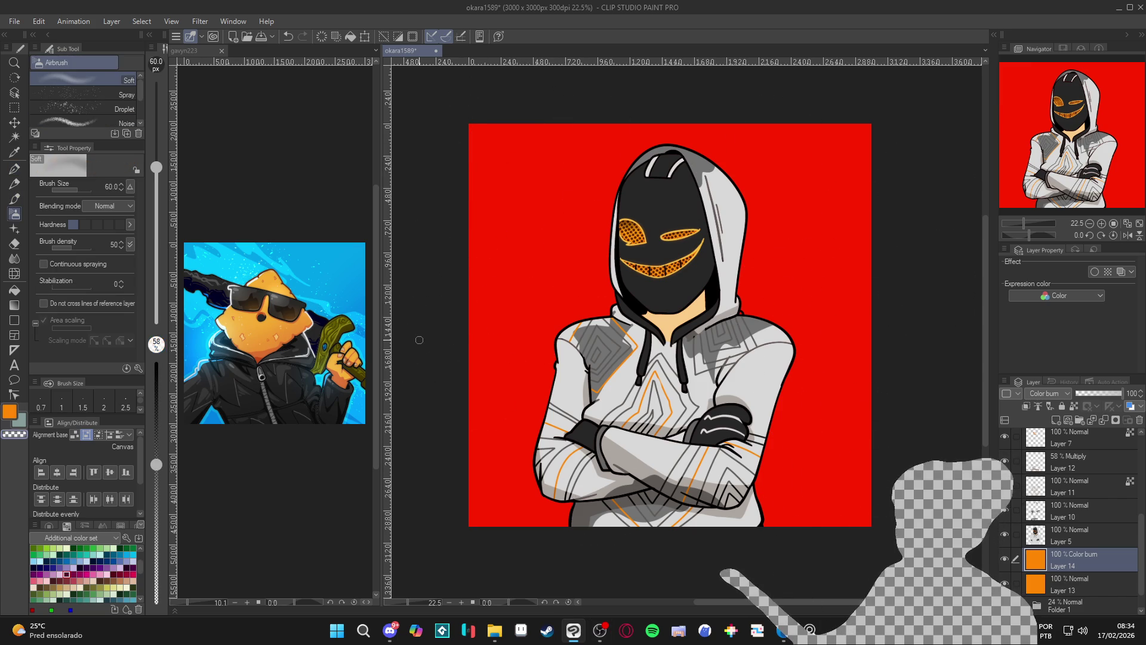
{"action": "key", "text": "bracketright"}
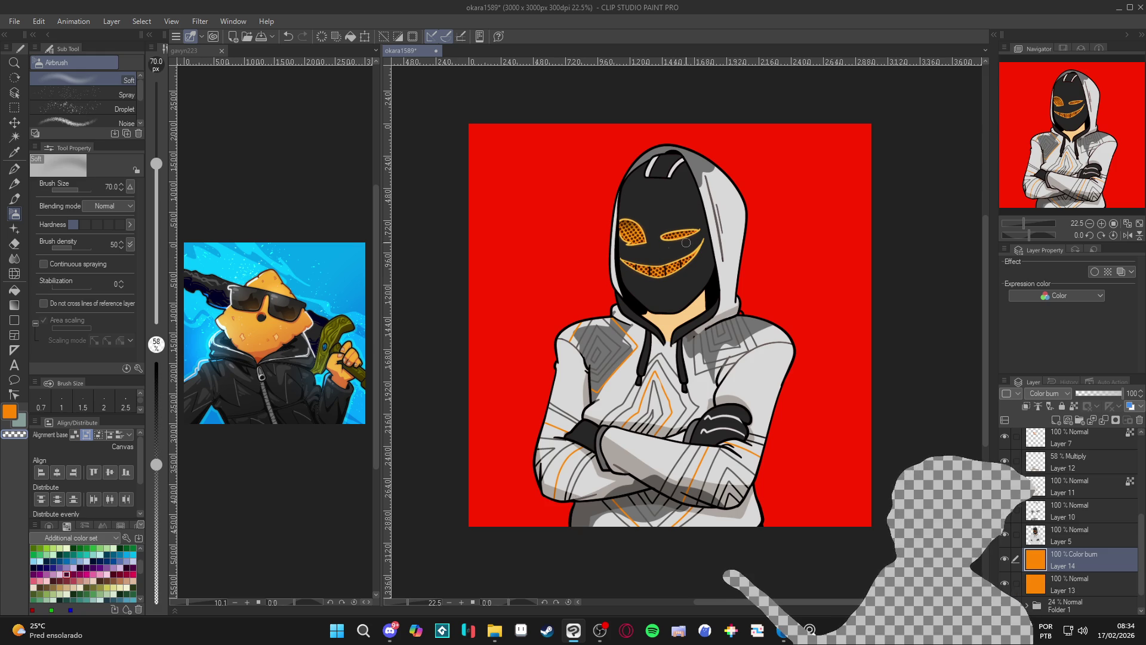
{"action": "key", "text": "bracketright"}
{"action": "key", "text": "bracketright"}
{"action": "key", "text": "bracketright"}
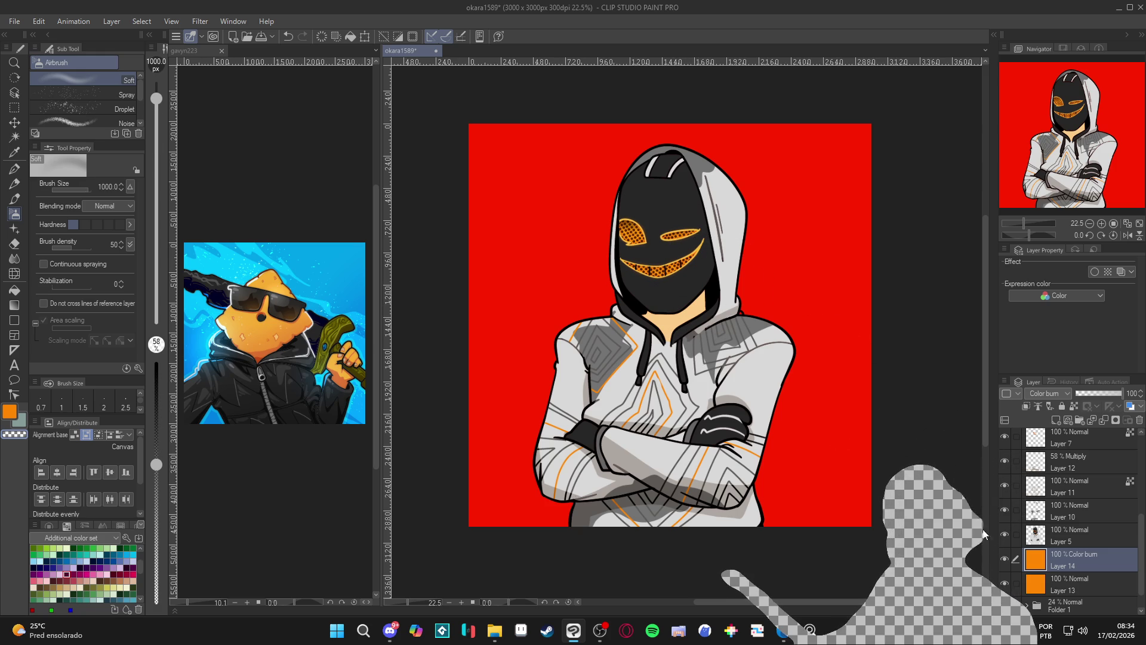
{"action": "left_click", "coordinate": [1005, 559]}
{"action": "left_click", "coordinate": [1004, 559]}
{"action": "left_click", "coordinate": [1004, 559]}
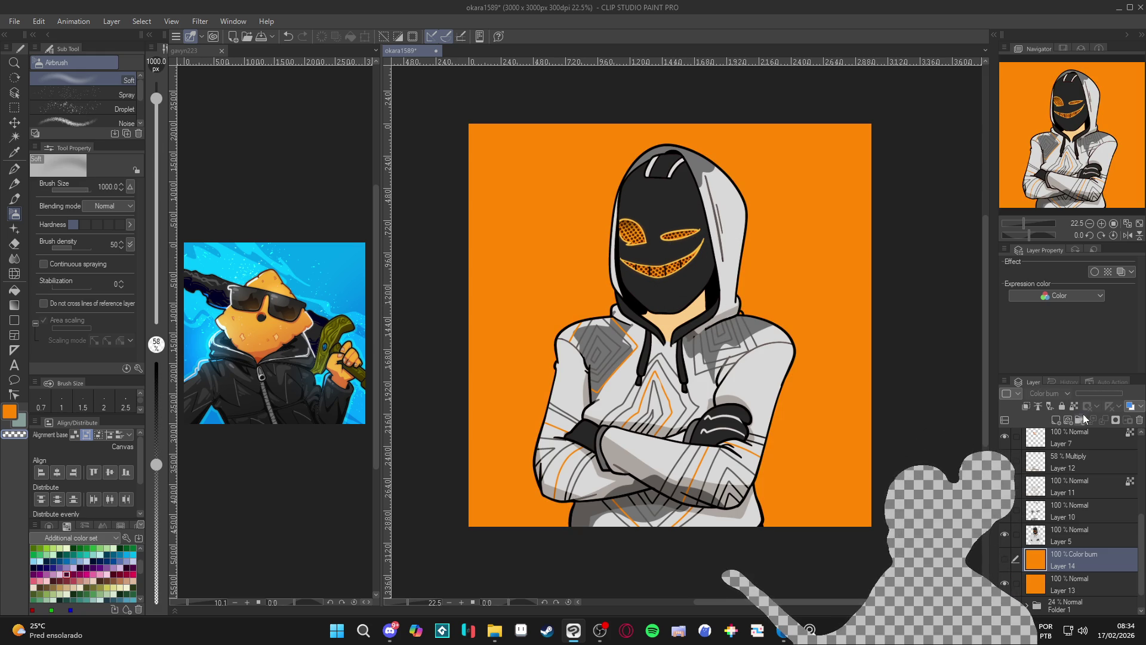
{"action": "left_click", "coordinate": [1005, 558]}
{"action": "left_click", "coordinate": [1005, 559]}
{"action": "left_click", "coordinate": [1004, 558]}
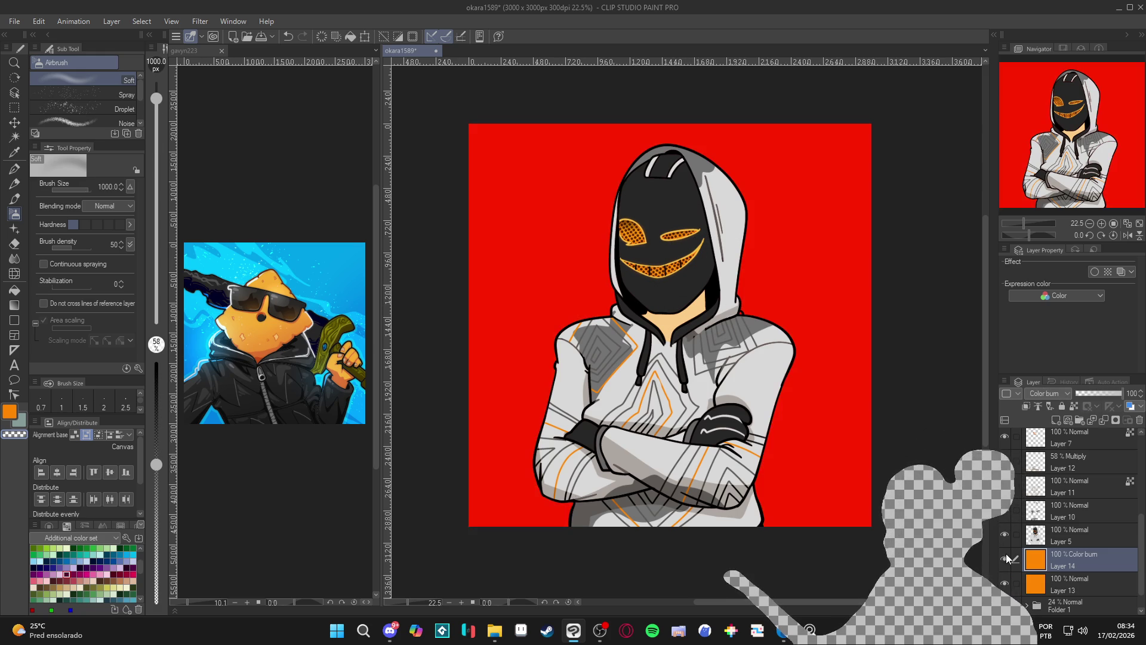
{"action": "left_click_drag", "start_coordinate": [1099, 397], "coordinate": [1123, 395]}
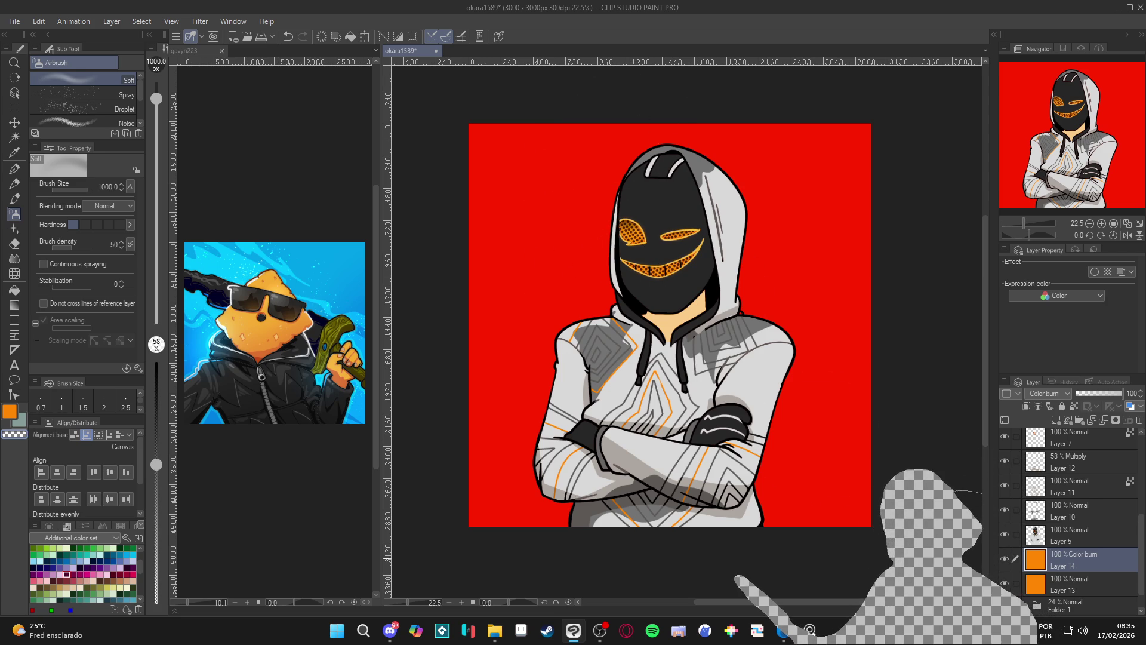
{"action": "left_click", "coordinate": [1004, 559]}
- Spray a soft orange glow around the figure's left, right and lower sides on Layer 14
{"action": "left_click", "coordinate": [1004, 560]}
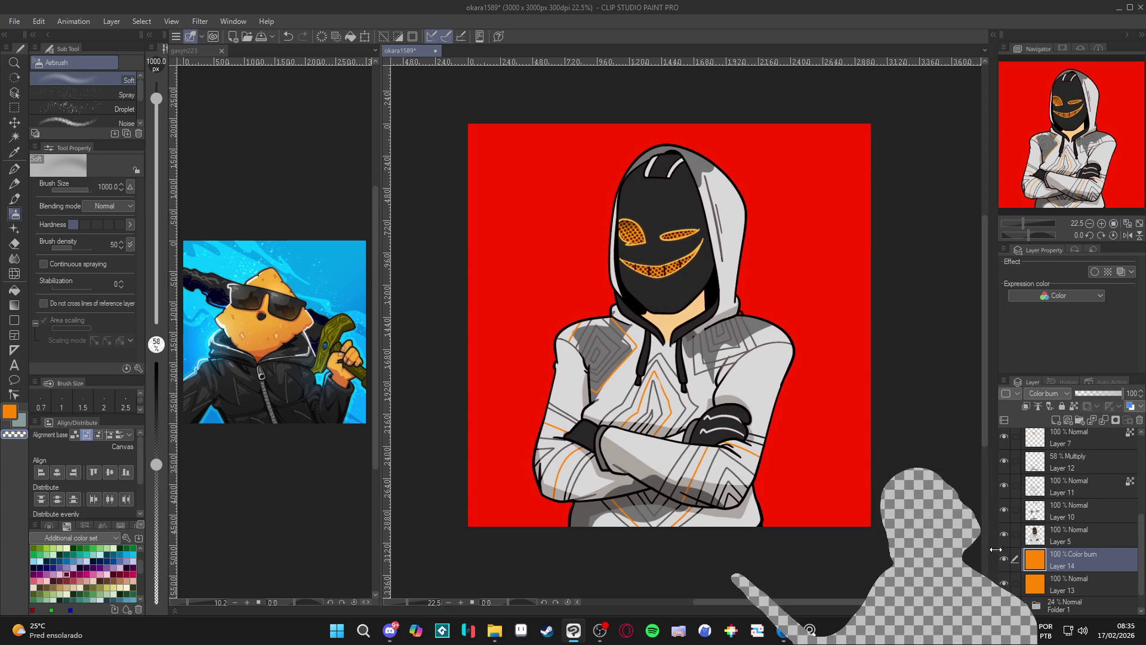
{"action": "left_click", "coordinate": [1003, 560]}
{"action": "left_click", "coordinate": [1003, 560]}
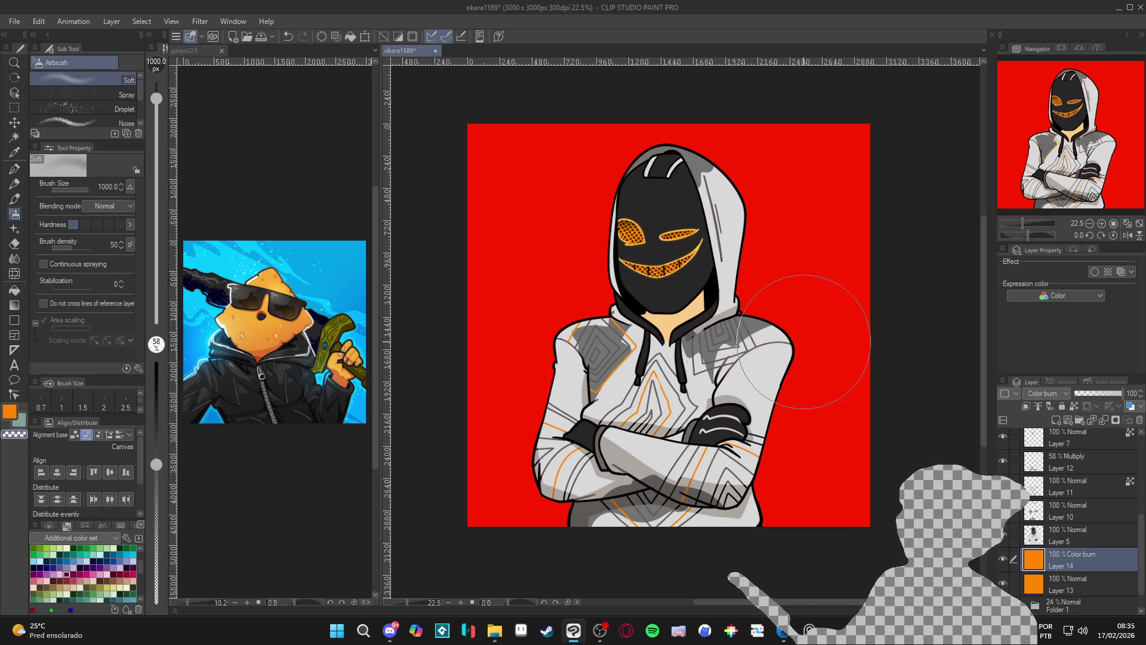
{"action": "left_click_drag", "start_coordinate": [571, 355], "coordinate": [525, 524]}
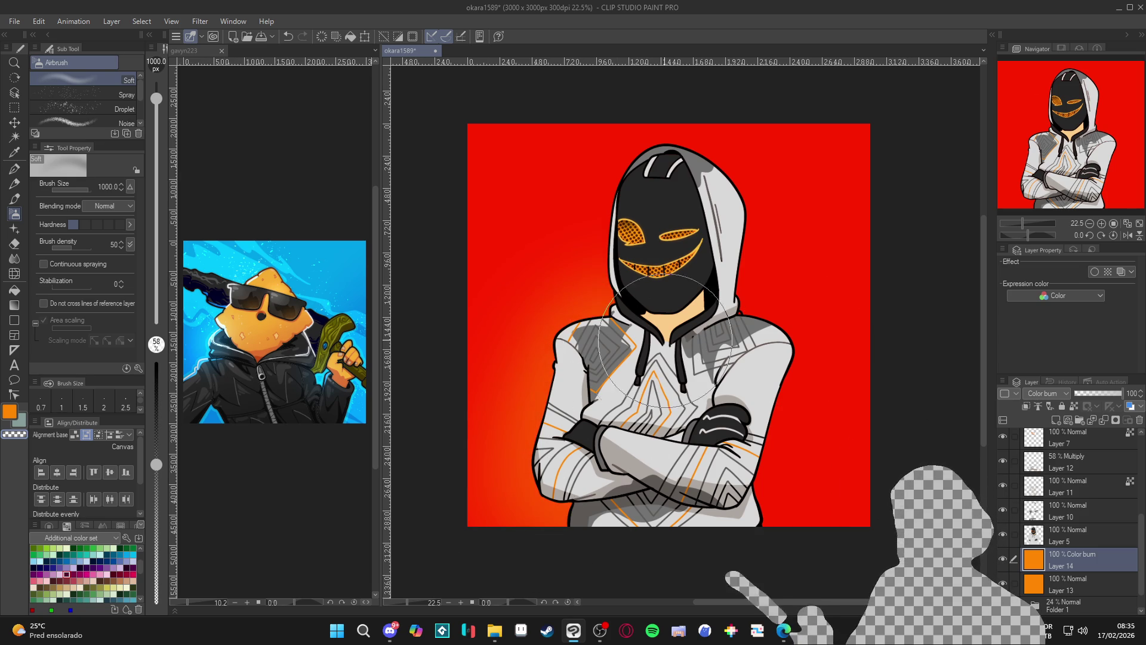
{"action": "mouse_move", "coordinate": [716, 493]}
{"action": "left_mouse_down"}
{"action": "mouse_move", "coordinate": [776, 388]}
{"action": "mouse_move", "coordinate": [793, 460]}
{"action": "mouse_move", "coordinate": [708, 424]}
{"action": "left_mouse_up"}
{"action": "mouse_move", "coordinate": [597, 472]}
{"action": "left_mouse_down"}
{"action": "mouse_move", "coordinate": [573, 489]}
{"action": "mouse_move", "coordinate": [537, 483]}
{"action": "mouse_move", "coordinate": [552, 507]}
{"action": "mouse_move", "coordinate": [513, 436]}
{"action": "mouse_move", "coordinate": [585, 430]}
{"action": "mouse_move", "coordinate": [597, 370]}
{"action": "mouse_move", "coordinate": [743, 490]}
{"action": "mouse_move", "coordinate": [770, 457]}
{"action": "mouse_move", "coordinate": [747, 495]}
{"action": "mouse_move", "coordinate": [804, 445]}
{"action": "left_mouse_up"}
{"action": "mouse_move", "coordinate": [633, 239]}
{"action": "left_mouse_down"}
{"action": "mouse_move", "coordinate": [582, 281]}
{"action": "mouse_move", "coordinate": [628, 253]}
{"action": "mouse_move", "coordinate": [669, 281]}
{"action": "mouse_move", "coordinate": [711, 287]}
{"action": "mouse_move", "coordinate": [736, 266]}
{"action": "mouse_move", "coordinate": [818, 448]}
{"action": "mouse_move", "coordinate": [597, 245]}
{"action": "mouse_move", "coordinate": [600, 370]}
{"action": "mouse_move", "coordinate": [553, 350]}
{"action": "left_mouse_up"}
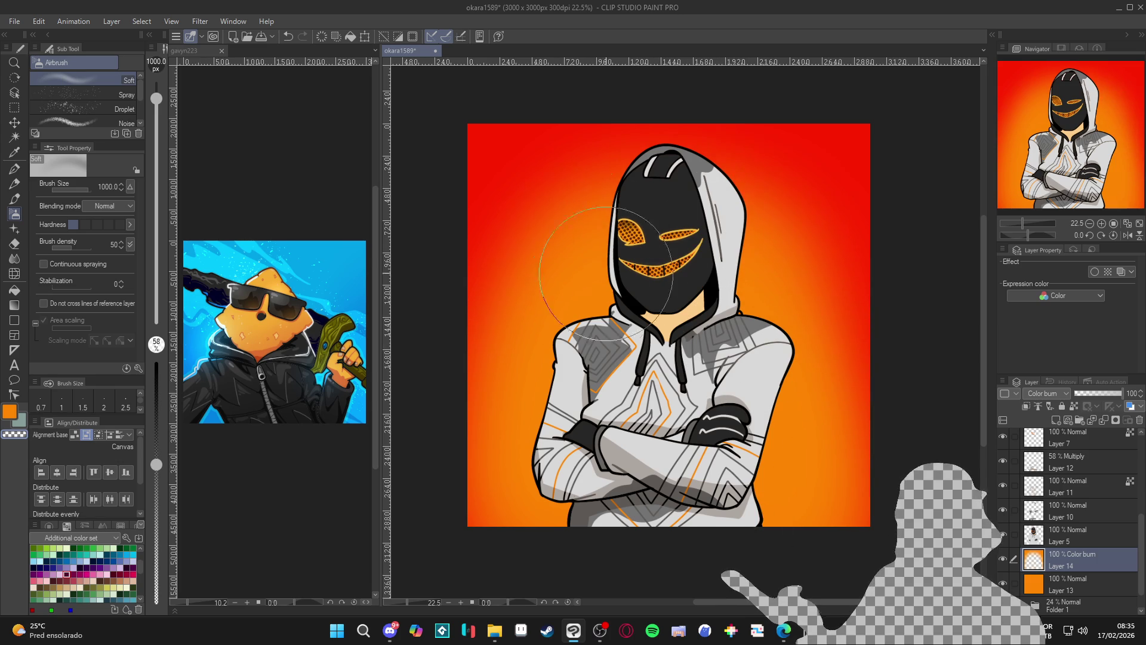
- Eyedrop red and orange from the canvas and shrink the airbrush to 500
{"action": "key", "text": "p"}
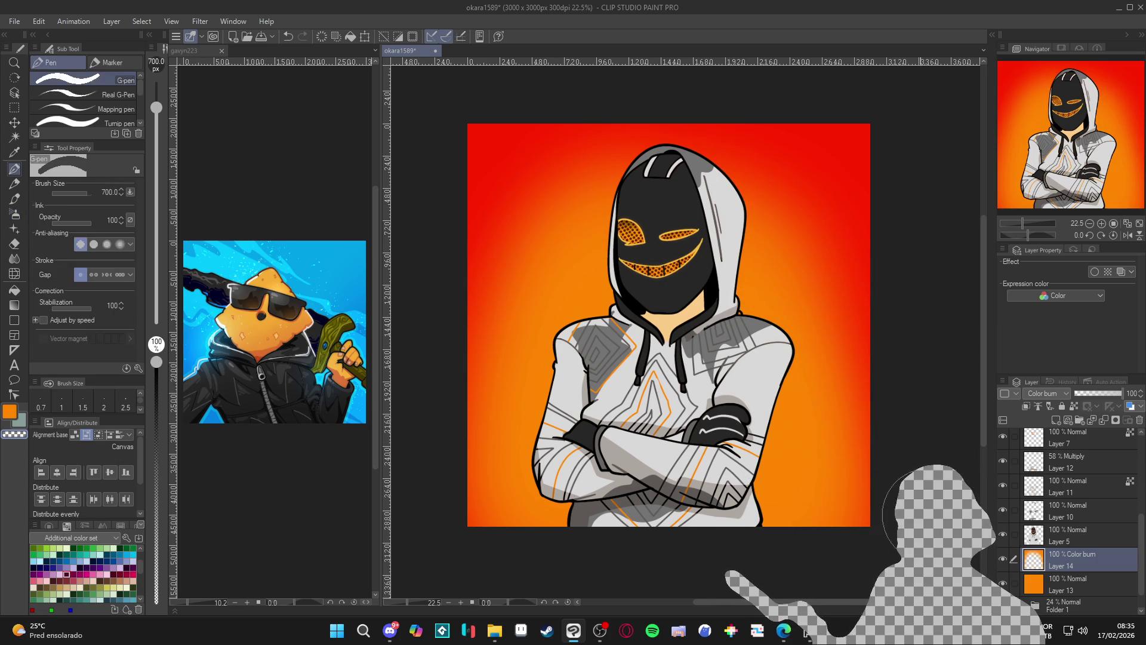
{"action": "key", "text": "b"}
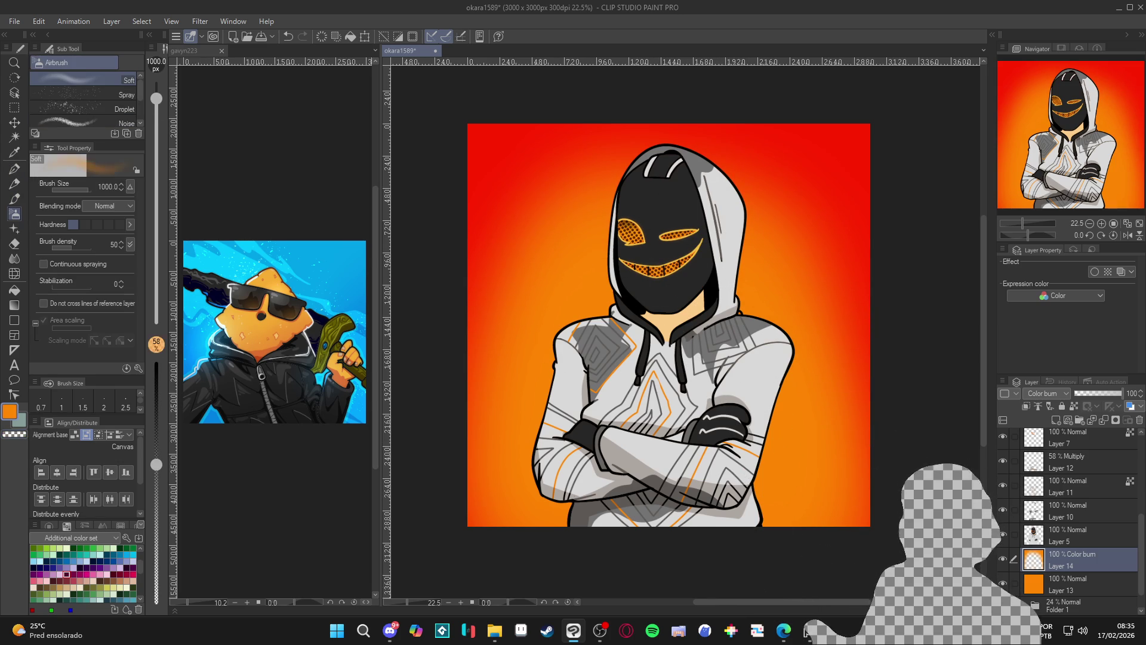
{"action": "left_click", "coordinate": [477, 132], "text": "alt"}
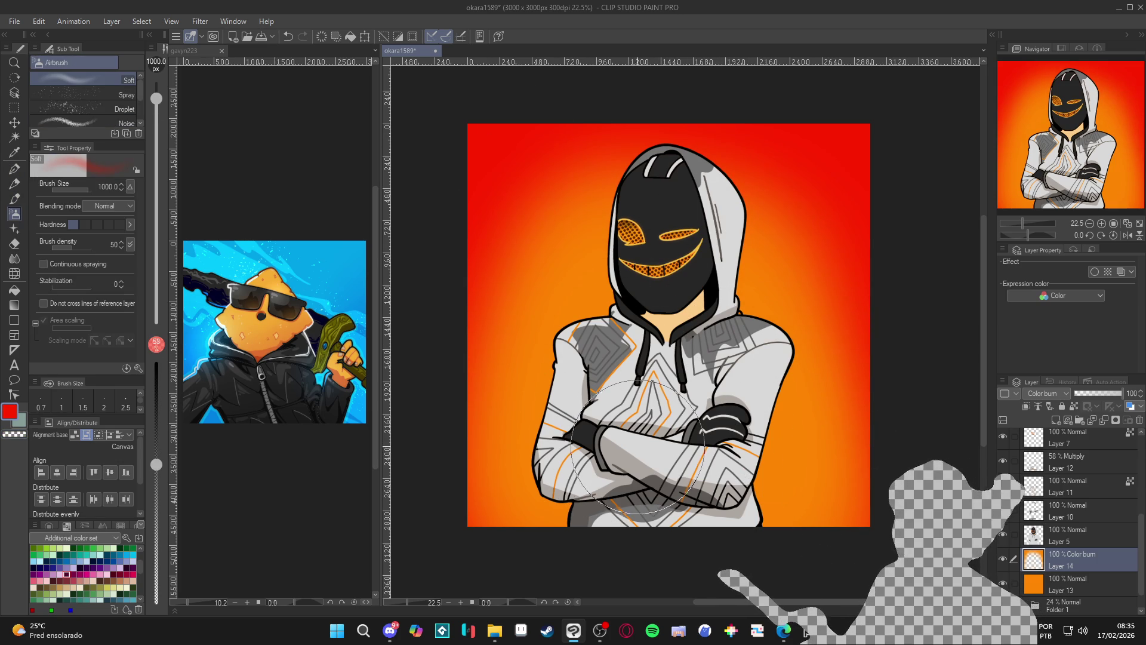
{"action": "left_click", "coordinate": [753, 303], "text": "alt"}
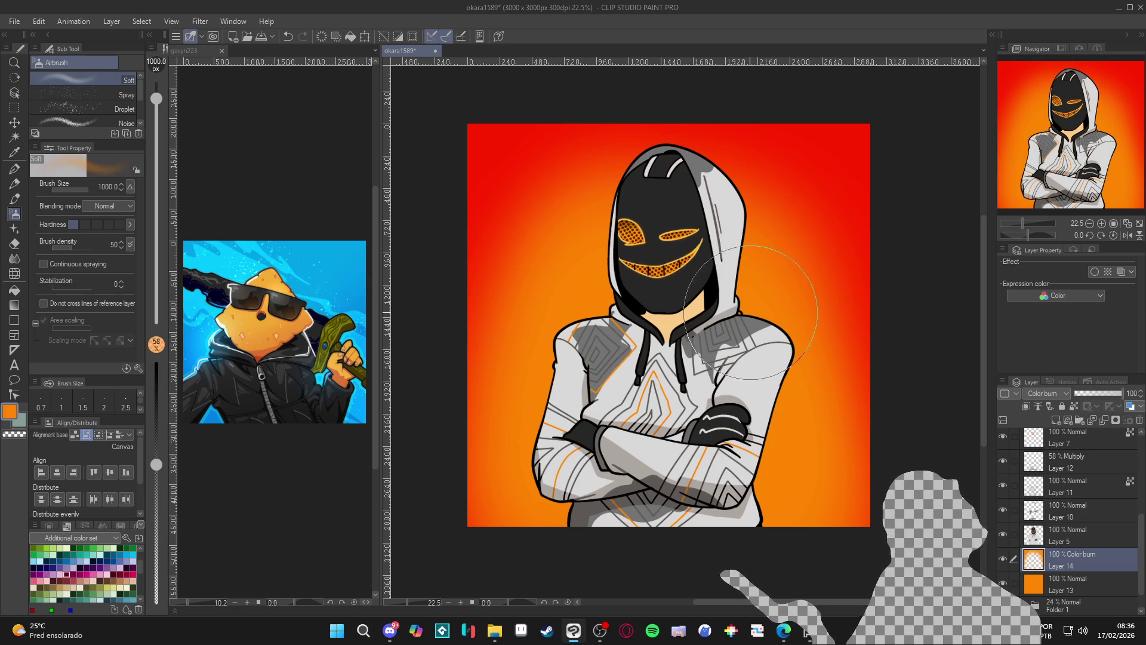
{"action": "key", "text": "bracketleft"}
{"action": "key", "text": "bracketleft"}
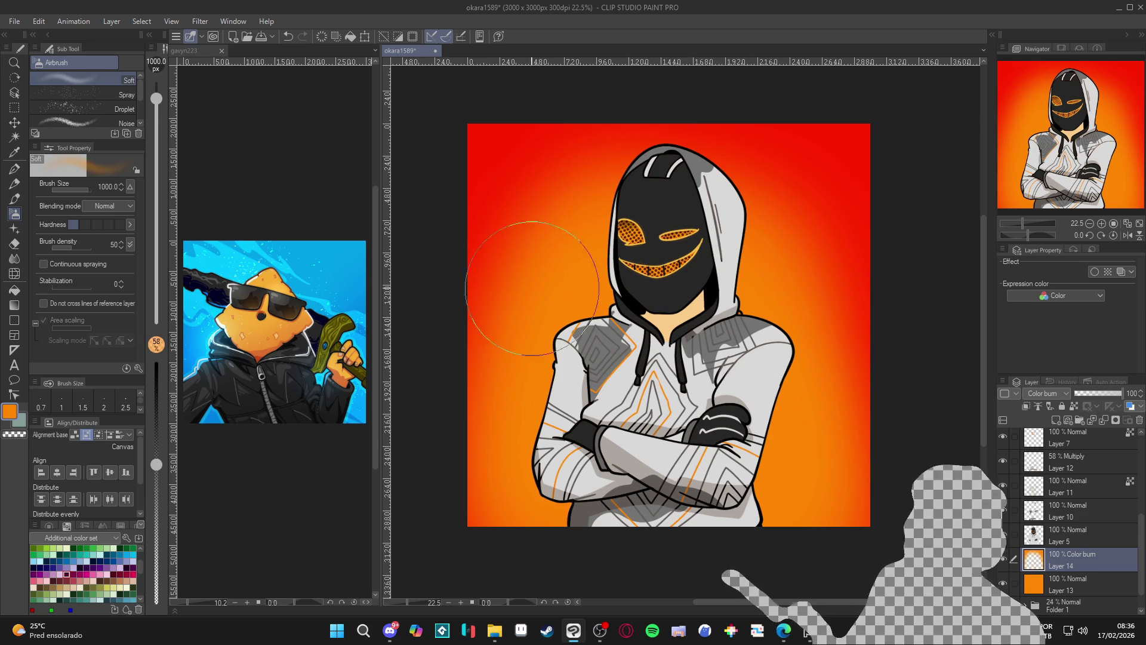
{"action": "key", "text": "bracketleft"}
{"action": "key", "text": "bracketleft"}
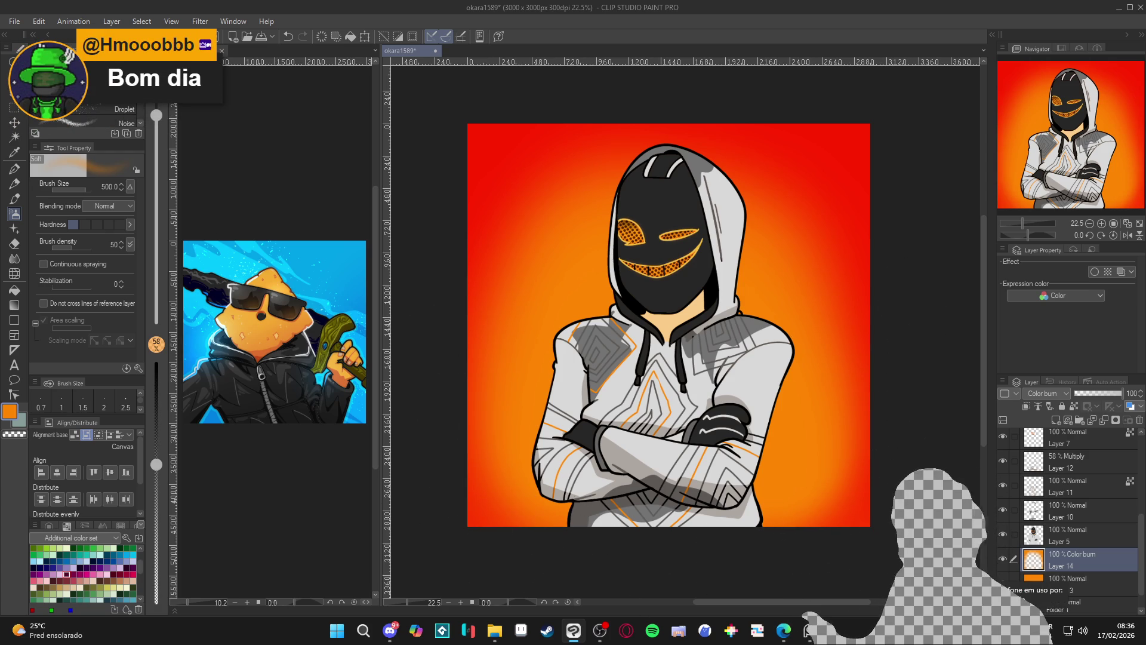
- Compare Layer 14 on and off, then lower its opacity to 75%
{"action": "left_click", "coordinate": [1002, 560]}
{"action": "left_click", "coordinate": [1001, 558]}
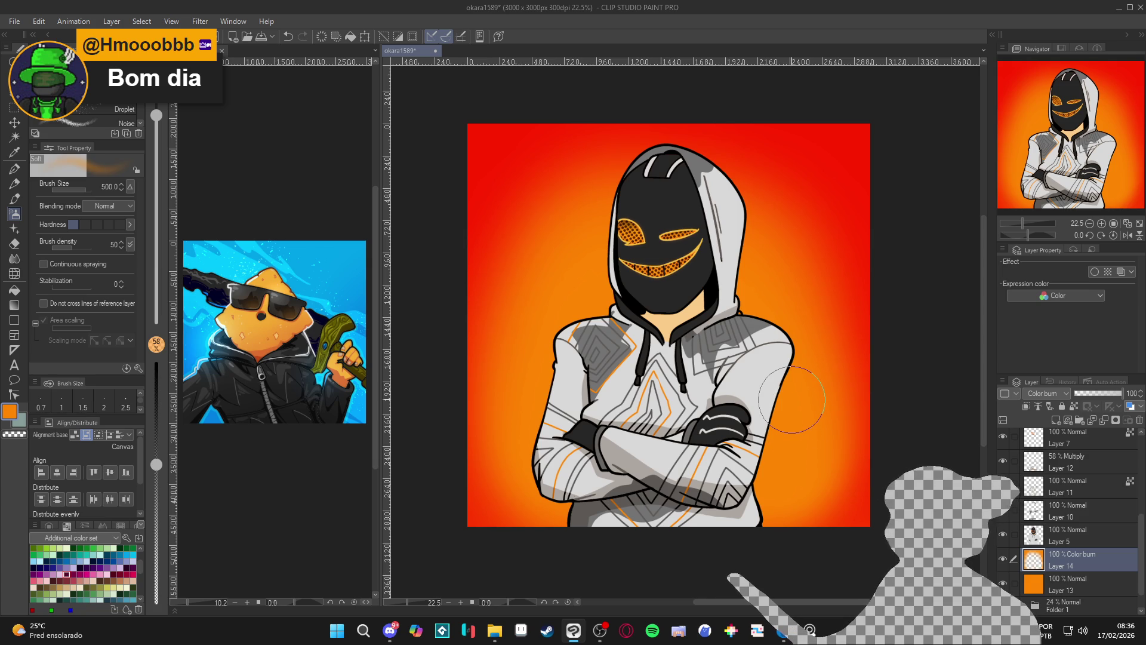
{"action": "left_click", "coordinate": [1003, 558]}
{"action": "left_click", "coordinate": [1003, 558]}
{"action": "left_click", "coordinate": [1003, 559]}
{"action": "left_click", "coordinate": [1003, 558]}
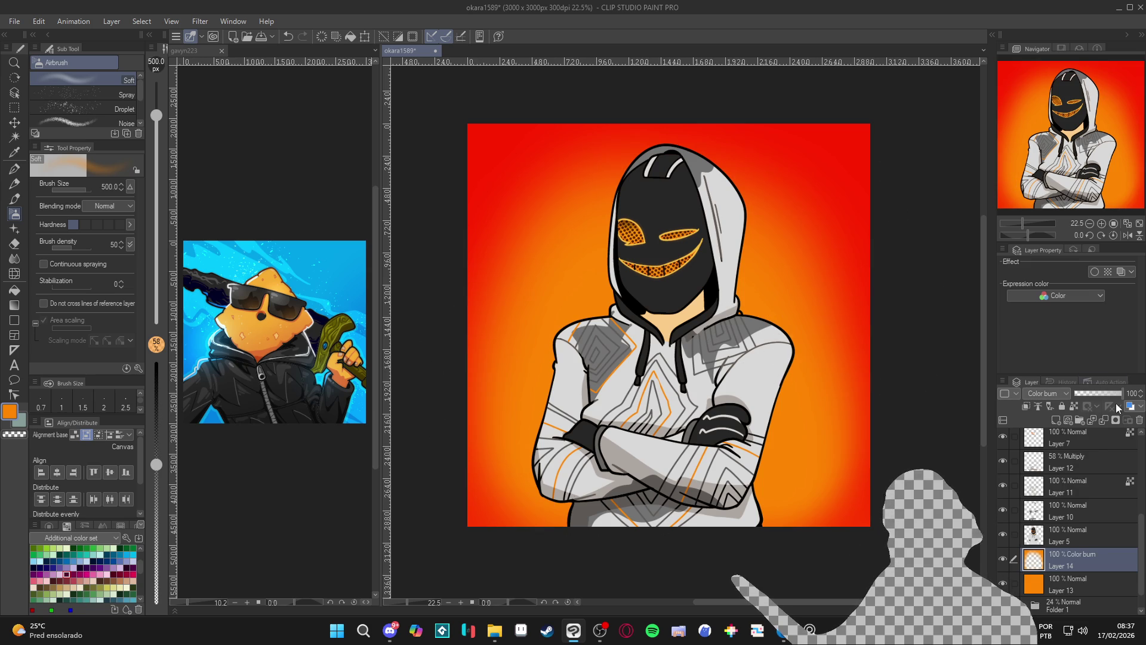
{"action": "mouse_move", "coordinate": [1103, 393]}
{"action": "left_mouse_down"}
{"action": "mouse_move", "coordinate": [1094, 393]}
{"action": "mouse_move", "coordinate": [1110, 395]}
{"action": "left_mouse_up"}
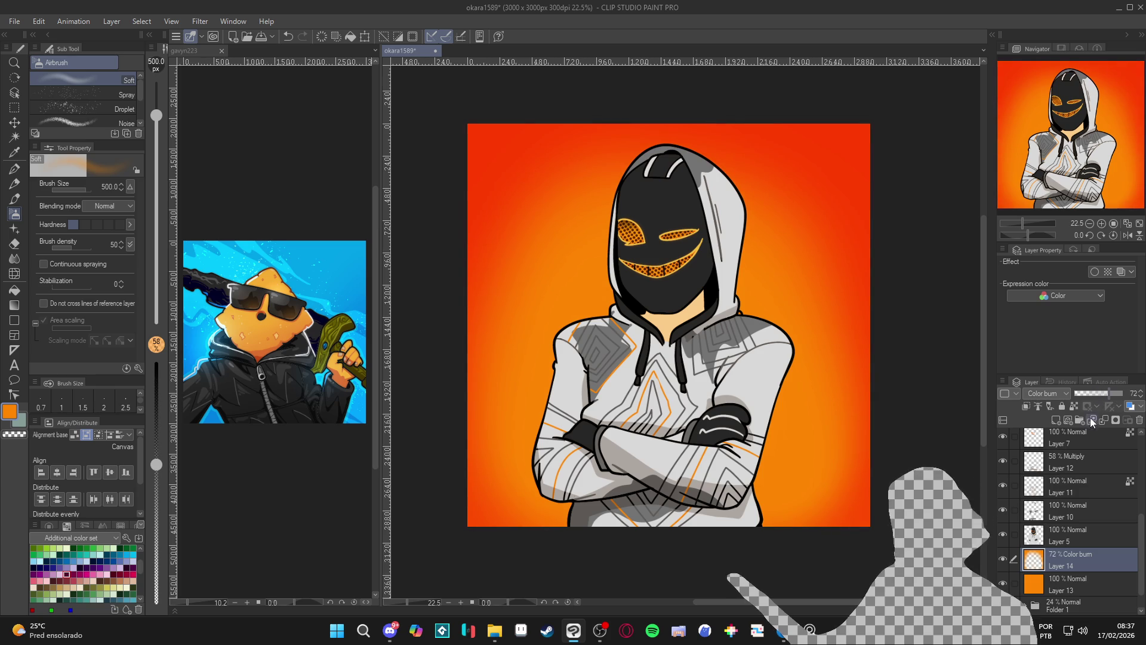
{"action": "left_click_drag", "start_coordinate": [1112, 399], "coordinate": [1111, 398]}
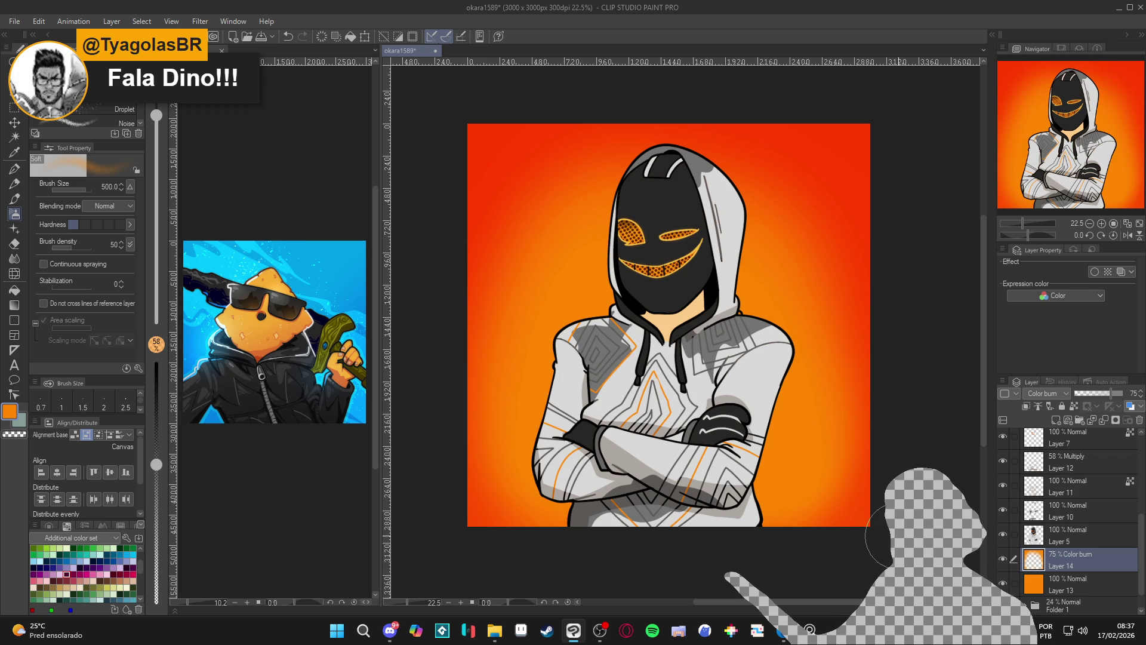
{"action": "scroll", "coordinate": [789, 405], "scroll_direction": "up", "scroll_amount": 1}
- Switch to Layer 5, pick a lighter grey pen colour and save the artwork
{"action": "left_click", "coordinate": [1003, 559]}
{"action": "left_click", "coordinate": [1003, 559]}
{"action": "left_click", "coordinate": [1003, 534]}
{"action": "left_click", "coordinate": [1003, 534]}
{"action": "left_click", "coordinate": [1033, 535]}
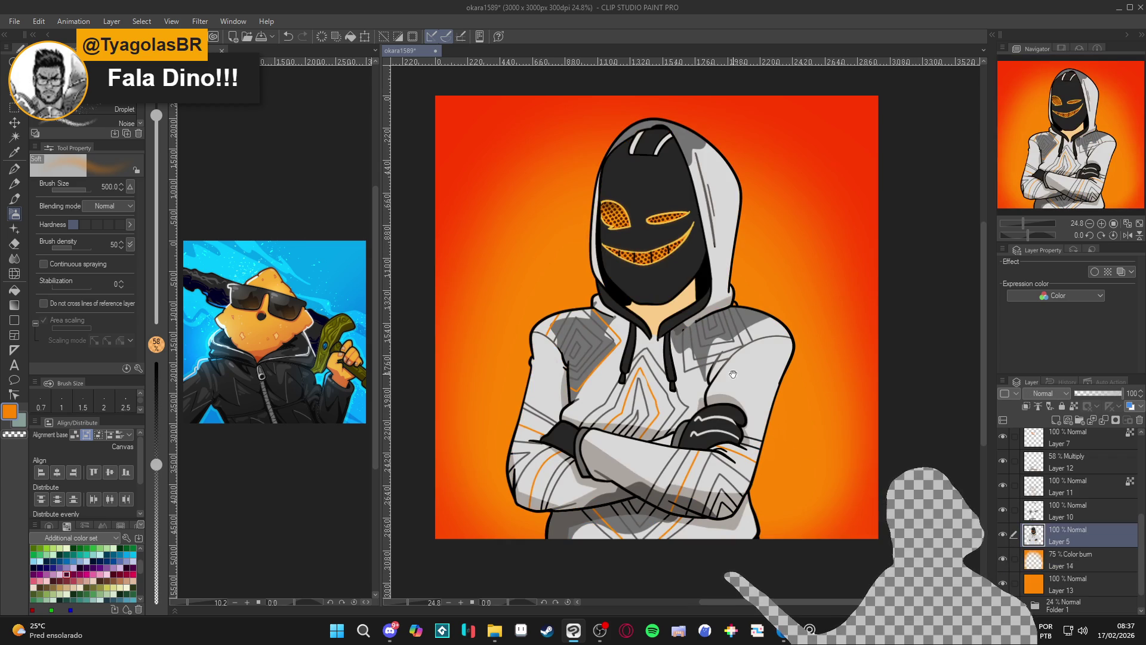
{"action": "left_click_drag", "start_coordinate": [673, 299], "coordinate": [710, 354]}
{"action": "key", "text": "w"}
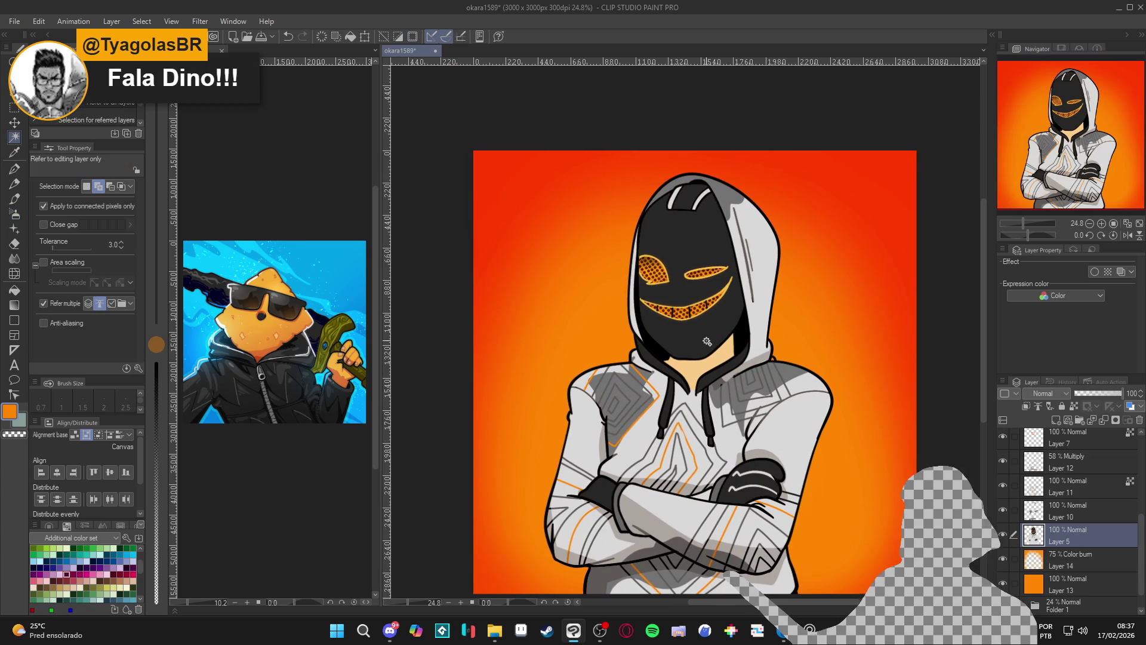
{"action": "key", "text": "p"}
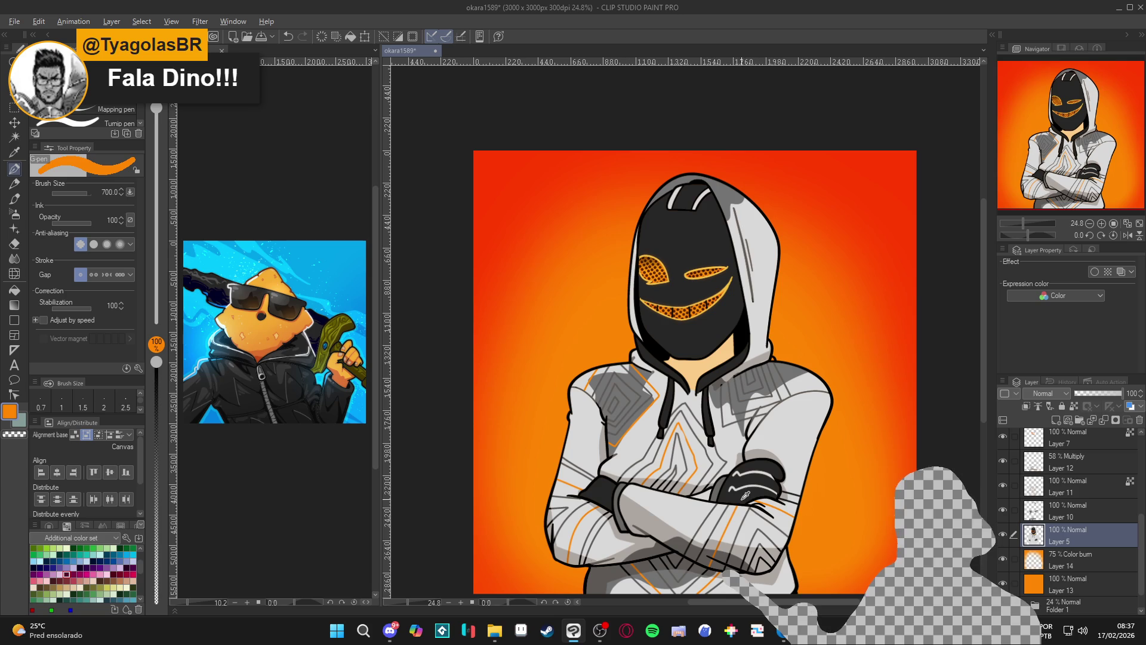
{"action": "left_click", "coordinate": [753, 452], "text": "alt"}
{"action": "left_click", "coordinate": [728, 382], "text": "alt"}
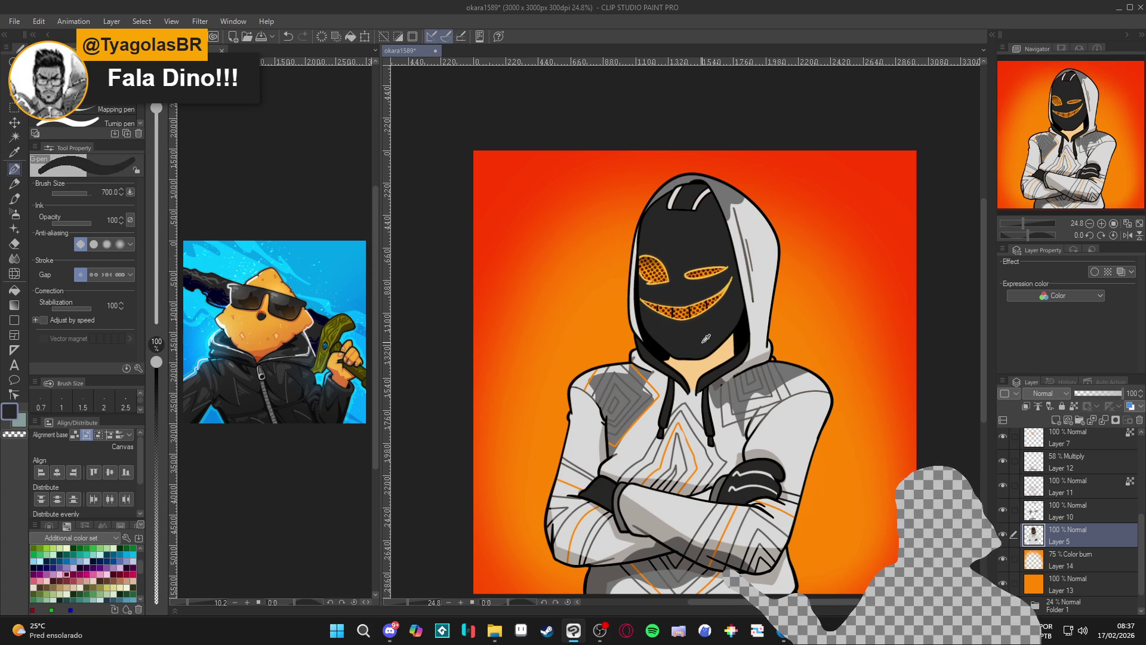
{"action": "scroll", "coordinate": [735, 412], "scroll_direction": "up", "scroll_amount": 1}
{"action": "key", "text": "ctrl+s"}
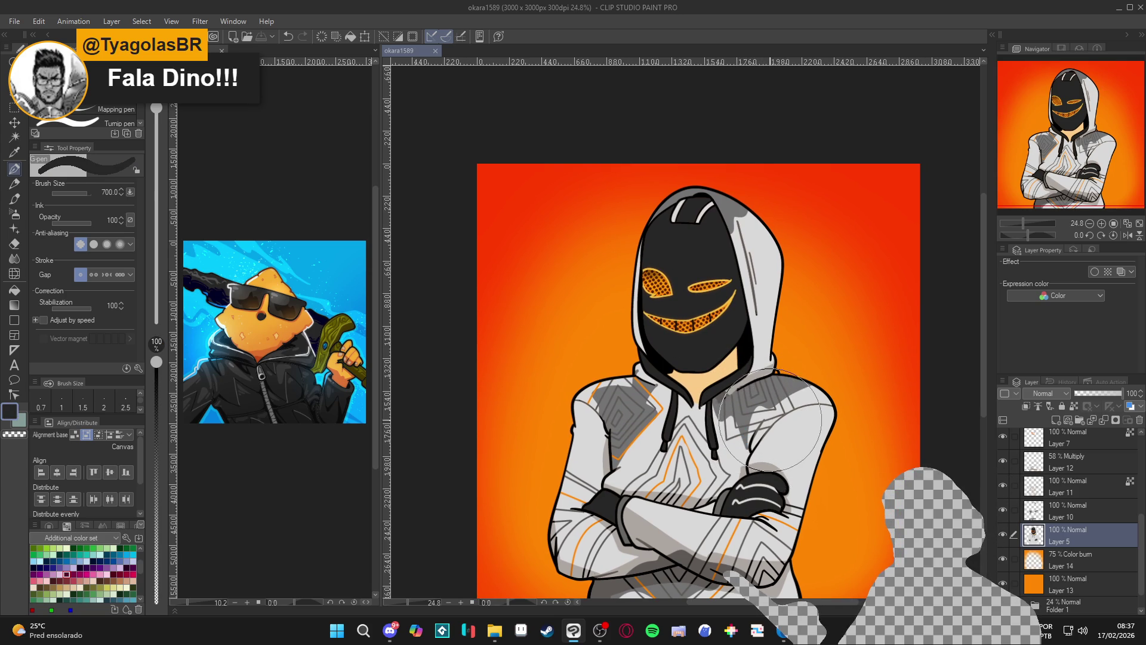
- Set the pencil to size 70 and save again
{"action": "key", "text": "p"}
{"action": "key", "text": "p"}
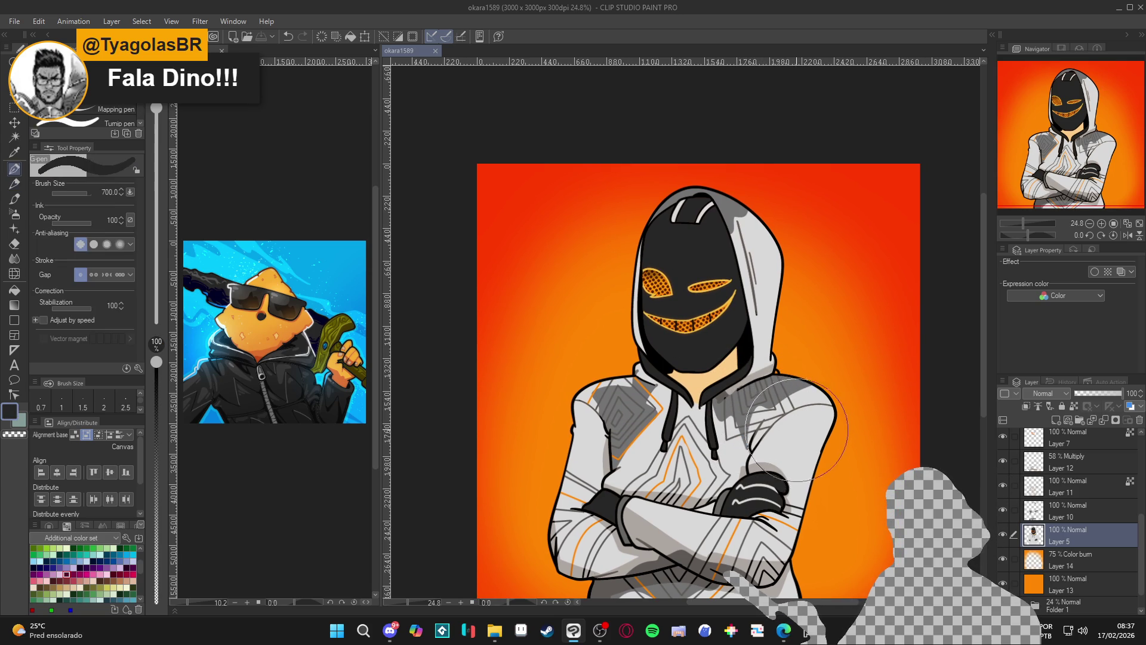
{"action": "key", "text": "bracketleft"}
{"action": "key", "text": "bracketleft"}
{"action": "key", "text": "bracketleft"}
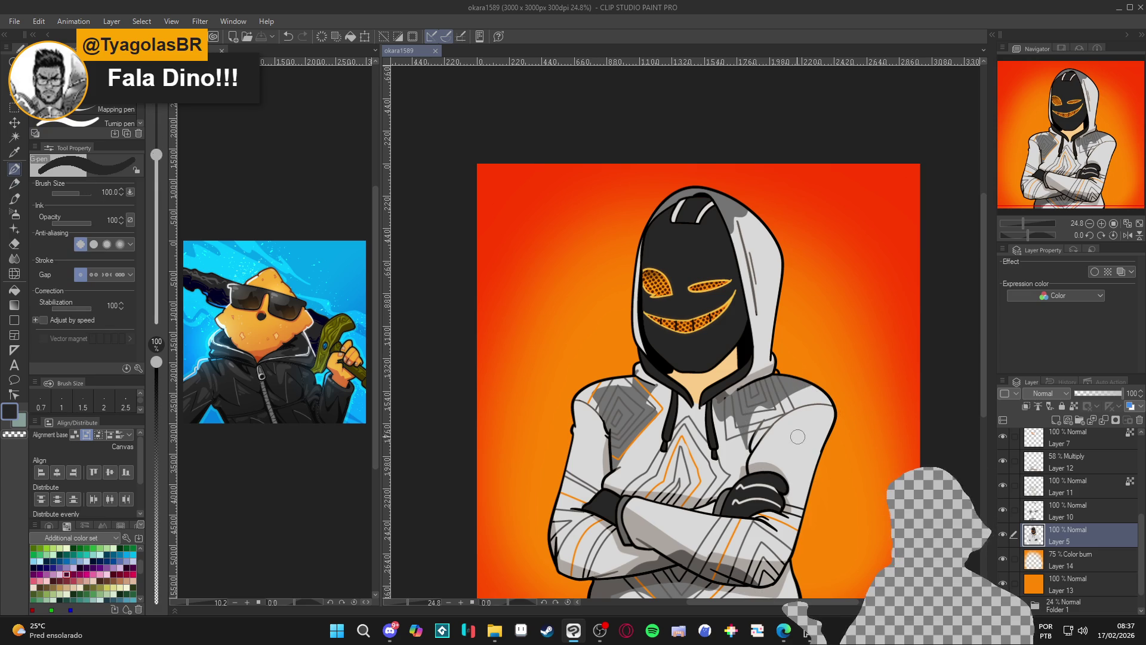
{"action": "left_click_drag", "start_coordinate": [871, 505], "coordinate": [878, 513]}
{"action": "key", "text": "ctrl+s"}
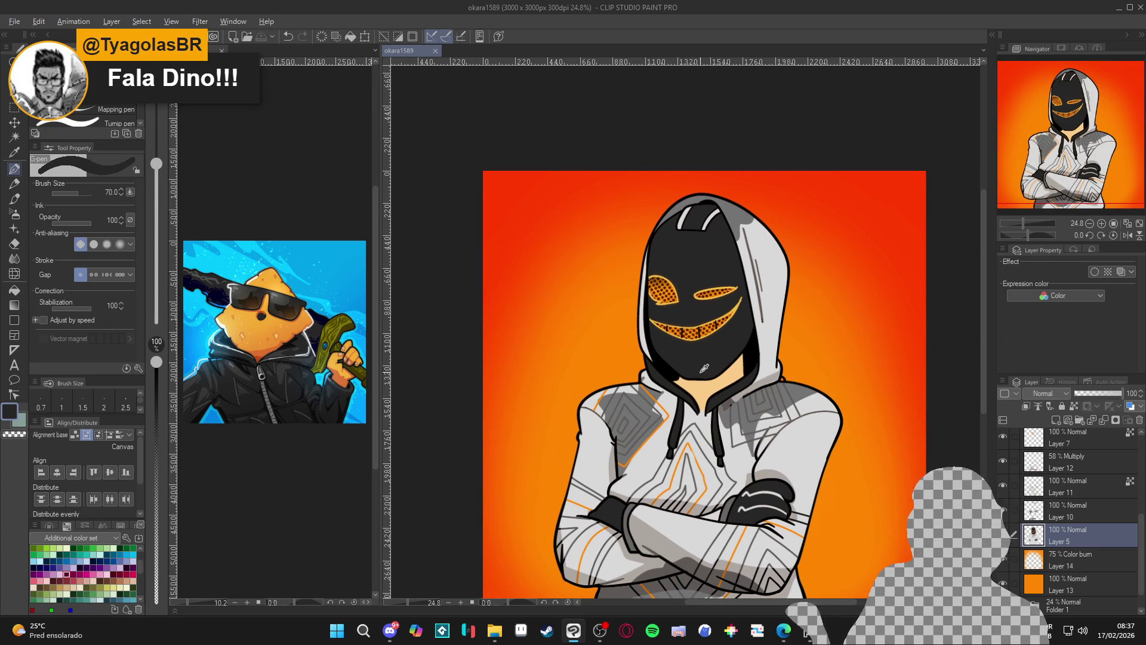
- Set the colour to black, ink the mask's right edge and fill the gap beside it
{"action": "left_click", "coordinate": [10, 412]}
{"action": "left_click", "coordinate": [263, 311]}
{"action": "left_click", "coordinate": [534, 142]}
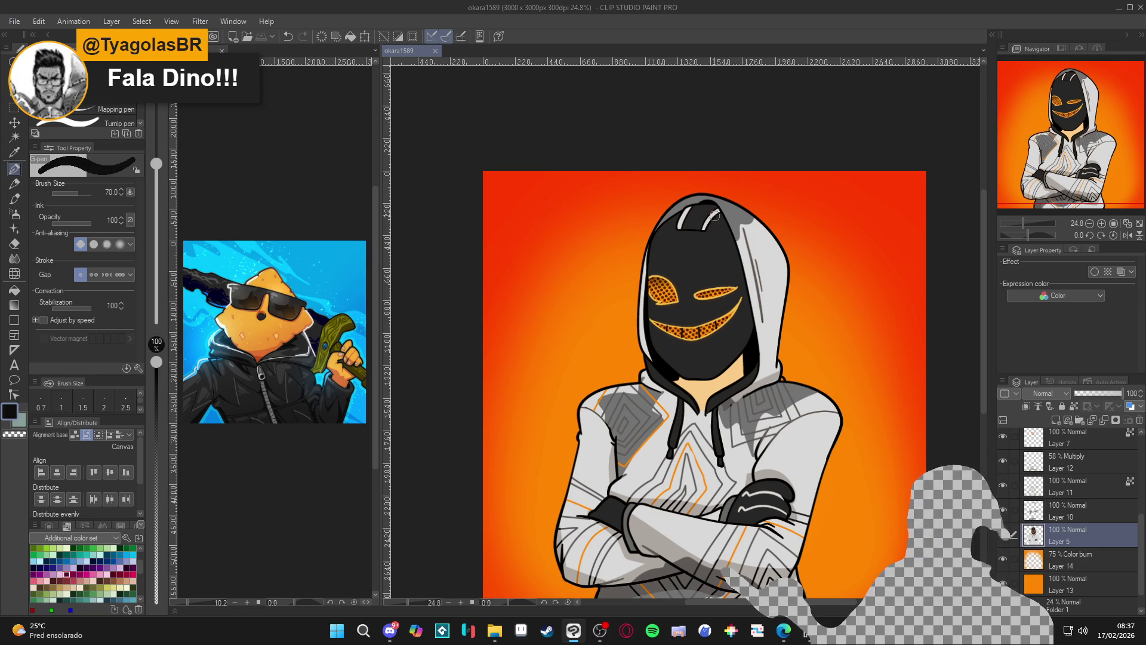
{"action": "mouse_move", "coordinate": [712, 209]}
{"action": "left_mouse_down"}
{"action": "mouse_move", "coordinate": [729, 306]}
{"action": "mouse_move", "coordinate": [720, 378]}
{"action": "left_mouse_up"}
{"action": "key", "text": "g"}
{"action": "left_click", "coordinate": [738, 217]}
- At brush size 40, sample black and dark grey from the mask to retouch it, undoing a stray patch
{"action": "key", "text": "p"}
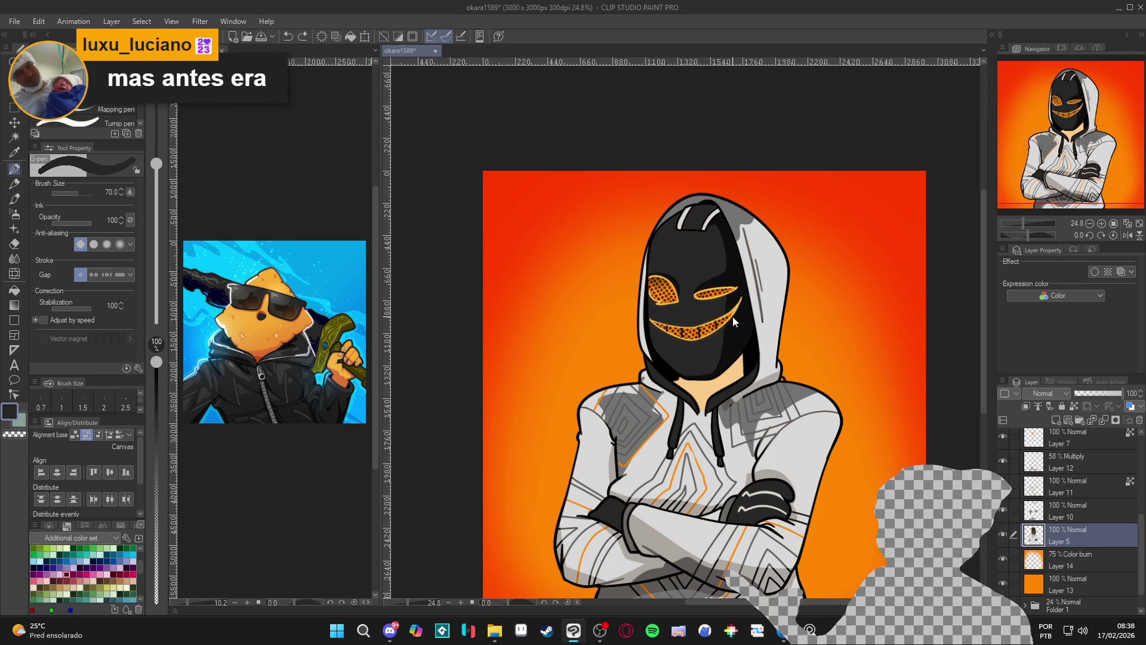
{"action": "key", "text": "bracketleft"}
{"action": "key", "text": "bracketleft"}
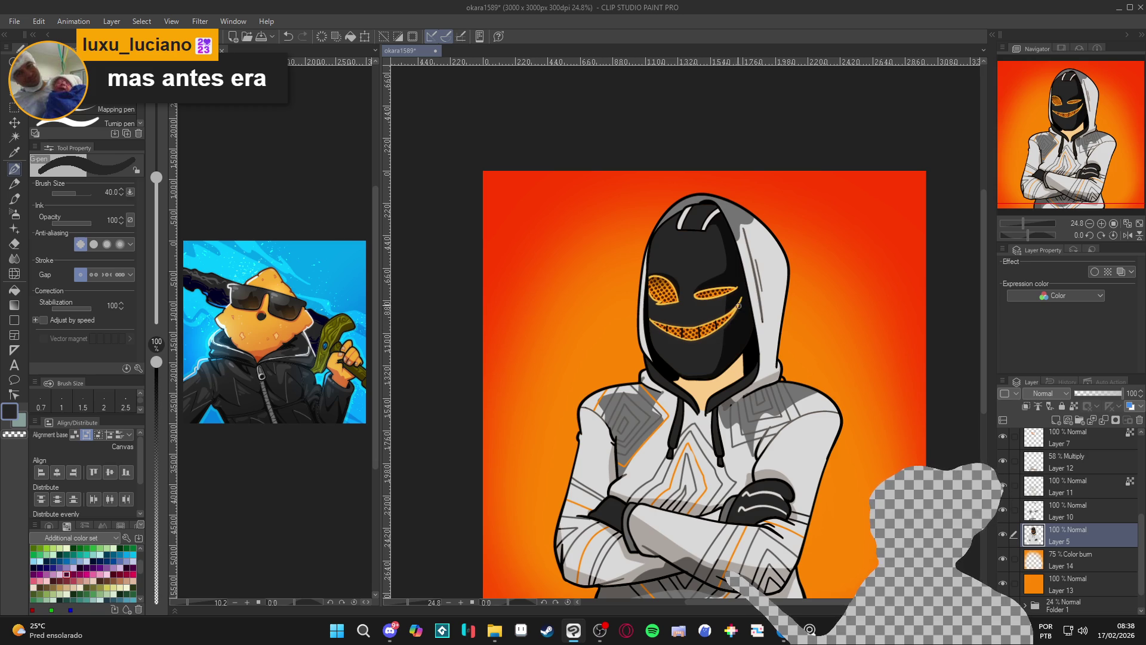
{"action": "left_click", "coordinate": [729, 336], "text": "alt"}
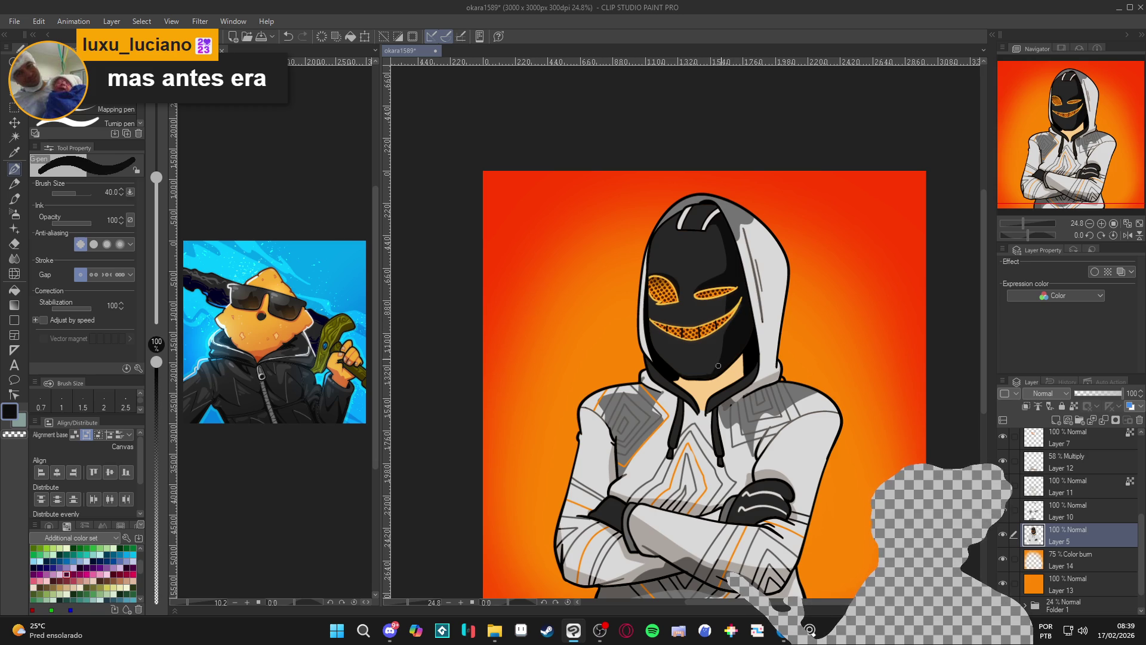
{"action": "left_click", "coordinate": [724, 330], "text": "alt"}
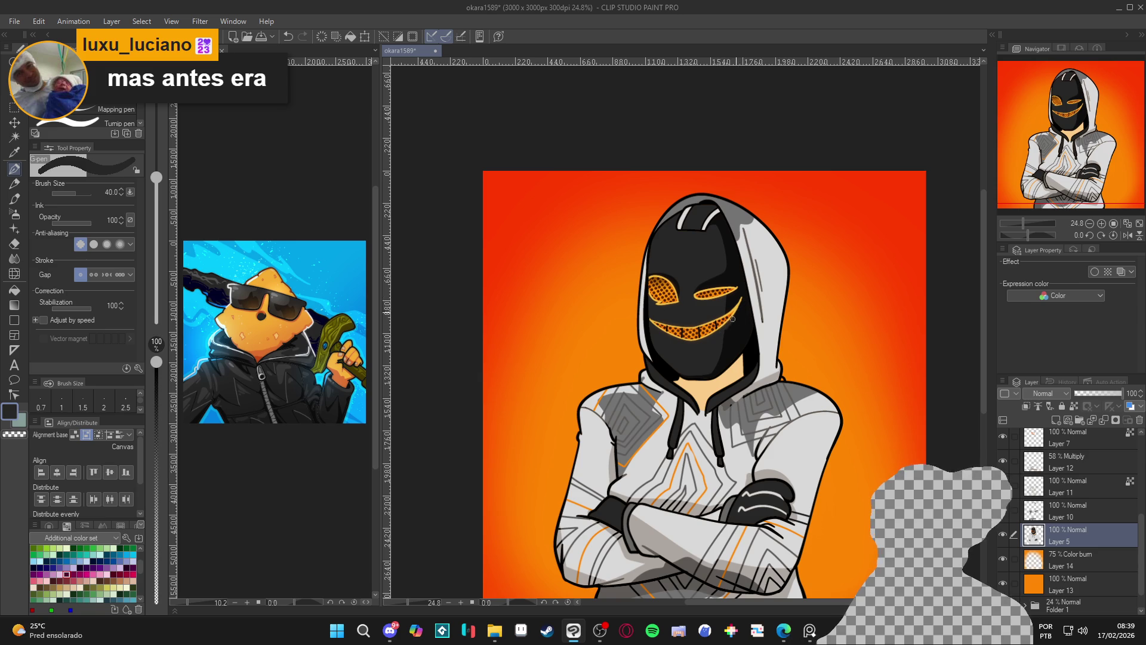
{"action": "left_click", "coordinate": [745, 305], "text": "alt"}
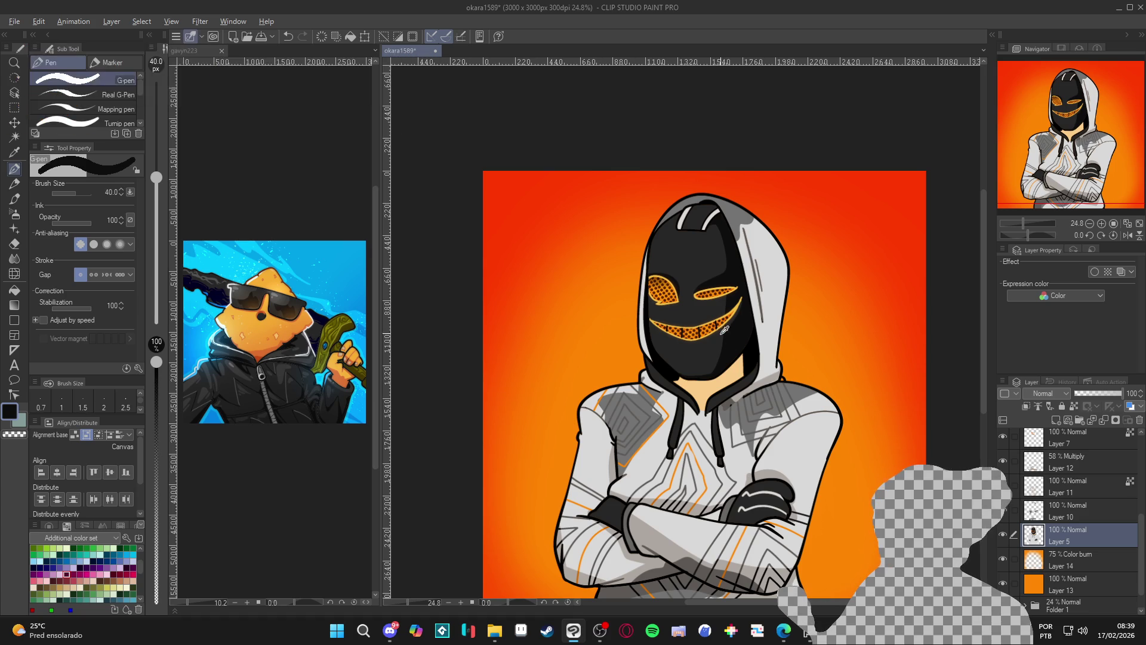
{"action": "left_click", "coordinate": [747, 294], "text": "alt"}
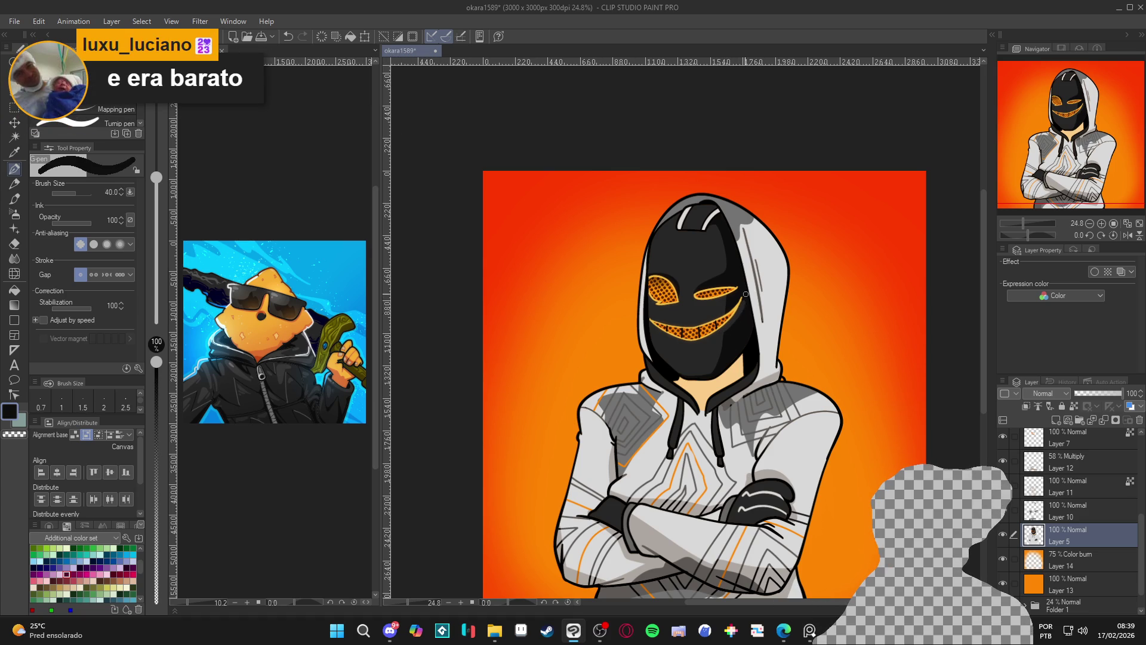
{"action": "left_click", "coordinate": [727, 326], "text": "alt"}
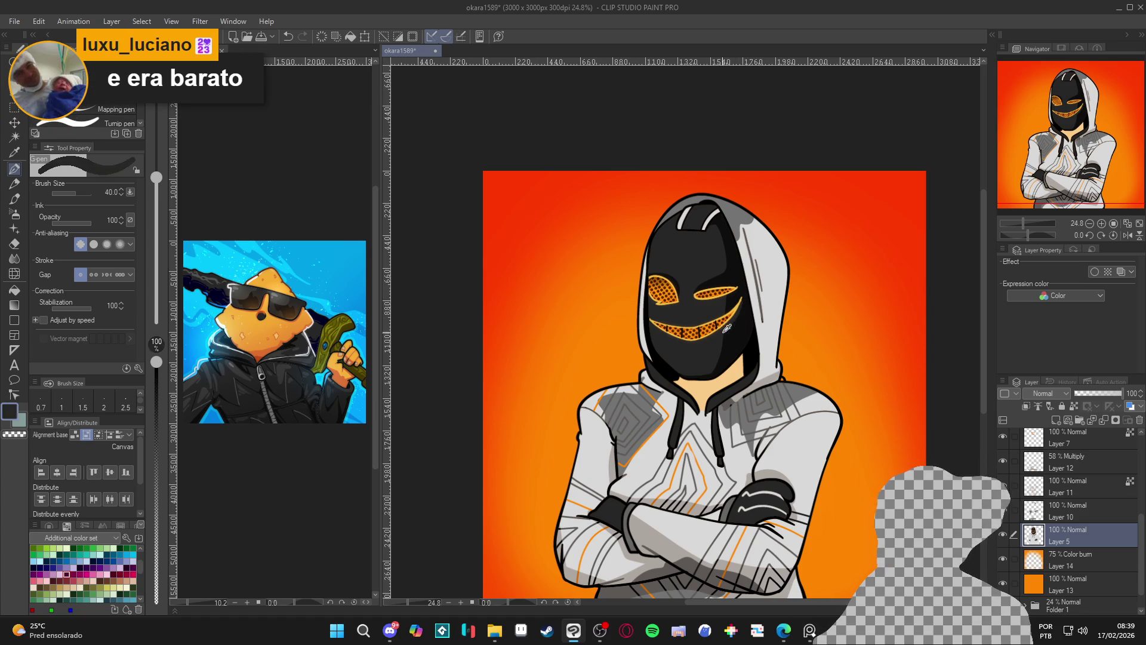
{"action": "left_click", "coordinate": [743, 309], "text": "alt"}
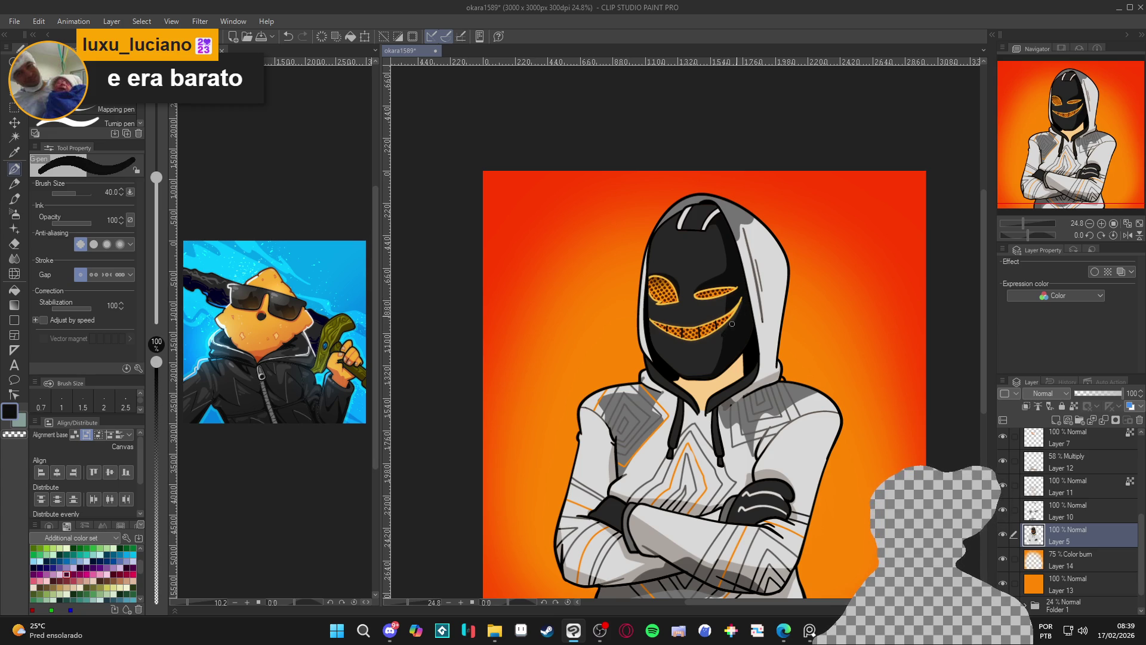
{"action": "left_click", "coordinate": [724, 331], "text": "alt"}
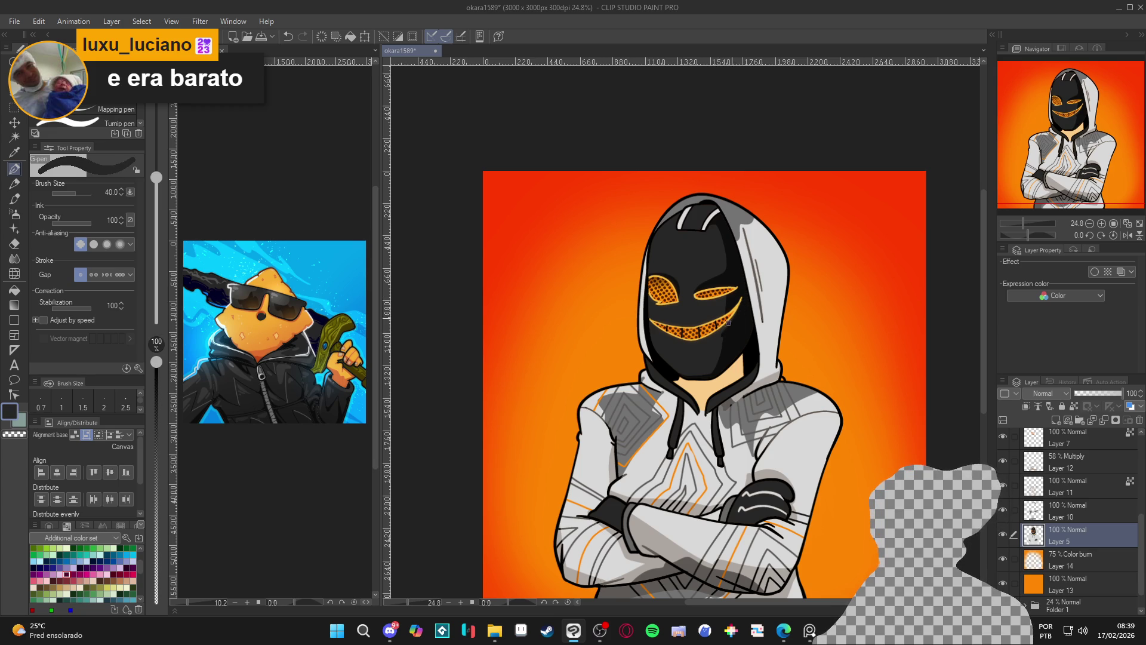
{"action": "left_click", "coordinate": [724, 334], "text": "alt"}
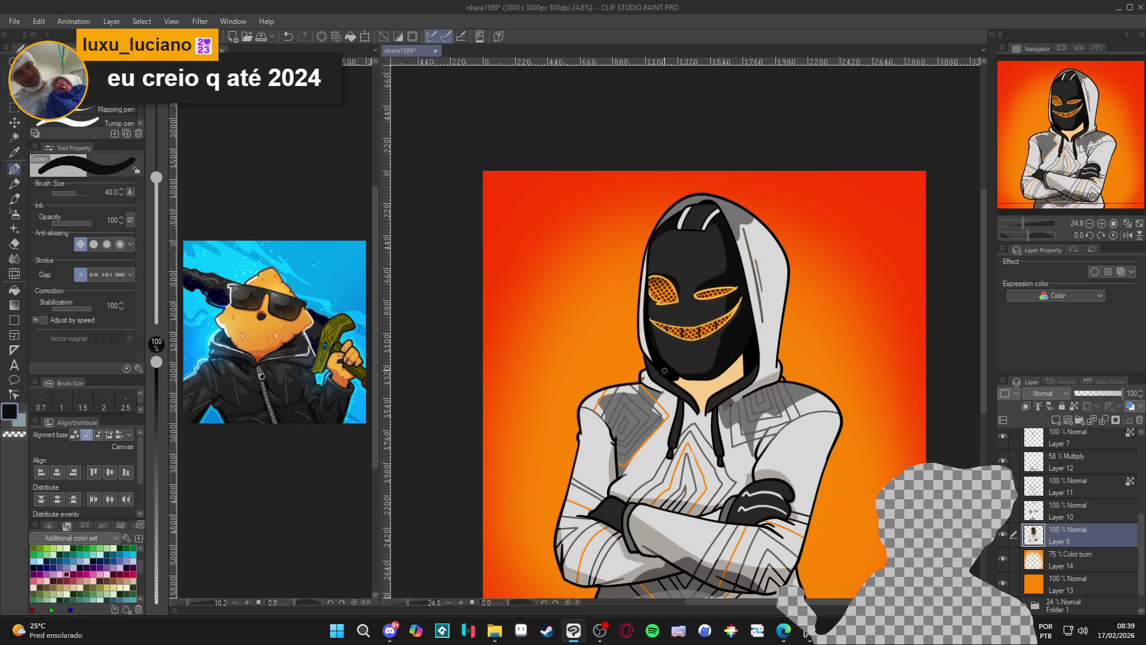
{"action": "left_click_drag", "start_coordinate": [680, 376], "coordinate": [651, 343]}
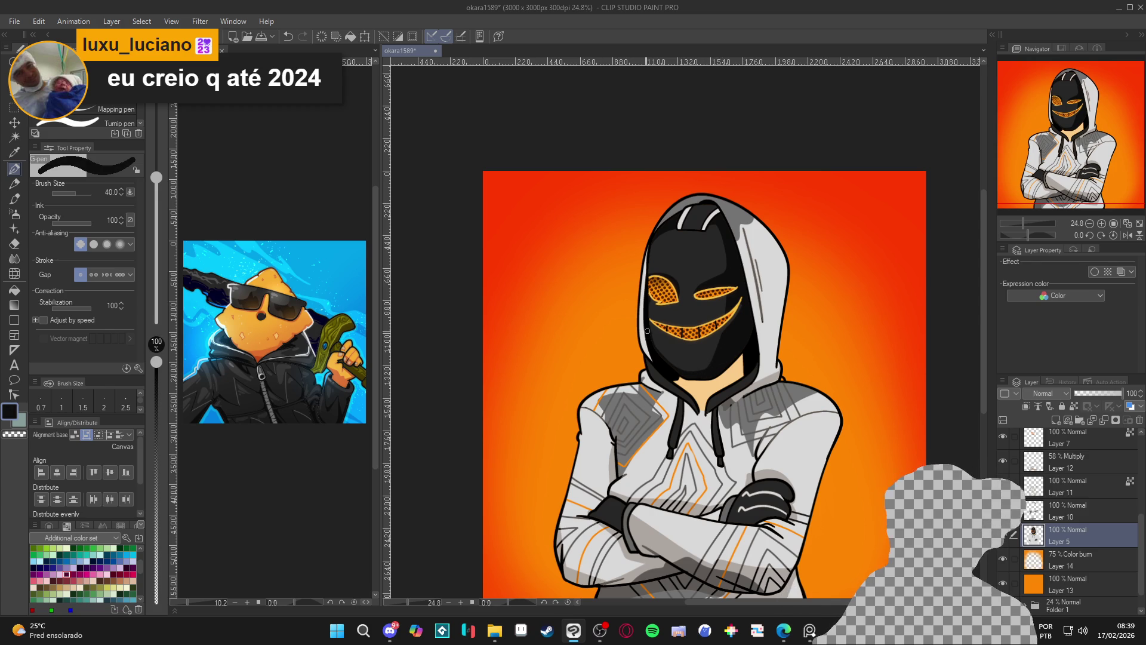
{"action": "key", "text": "ctrl+z"}
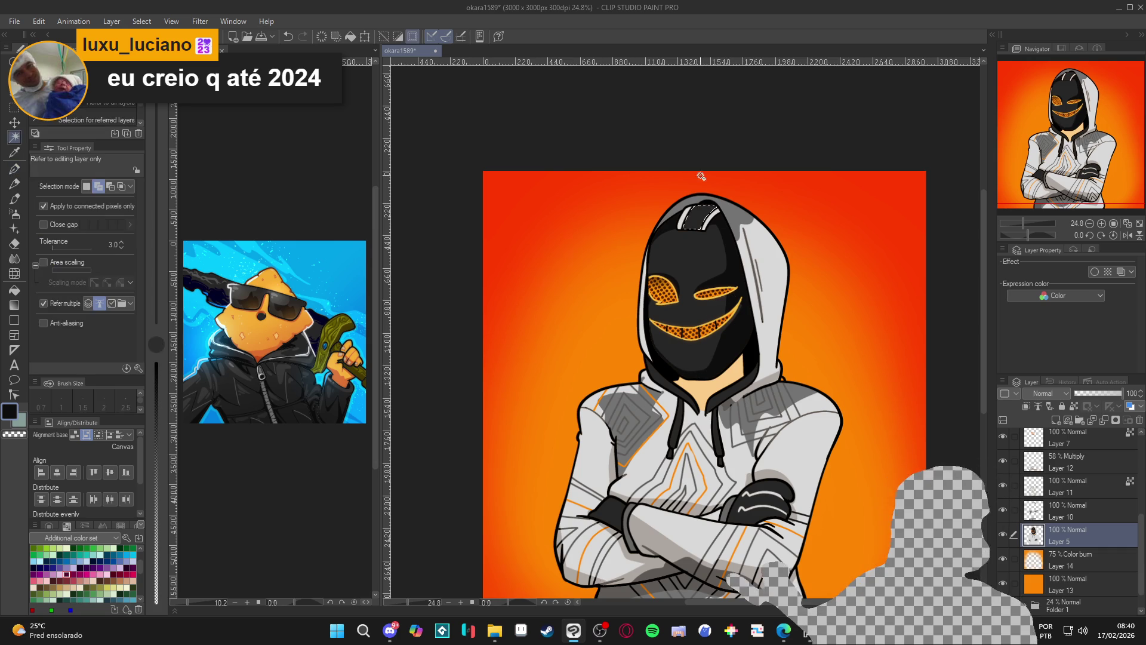
- Sample the hood's light grey and save the illustration
{"action": "key", "text": "w"}
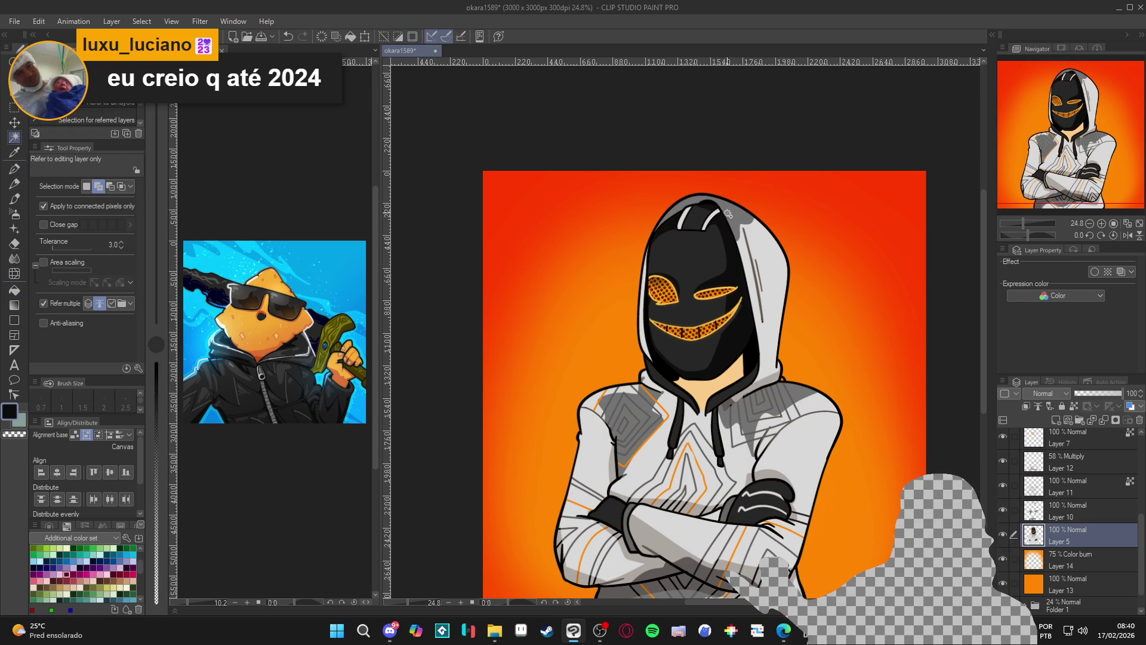
{"action": "key", "text": "p"}
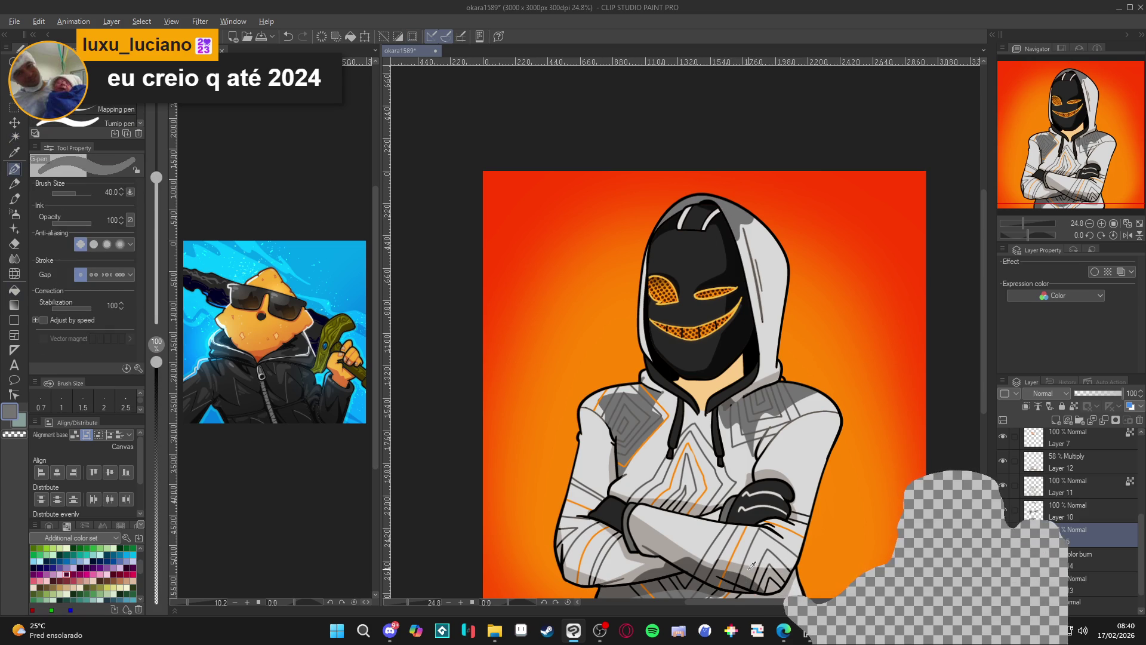
{"action": "left_click", "coordinate": [755, 567], "text": "alt"}
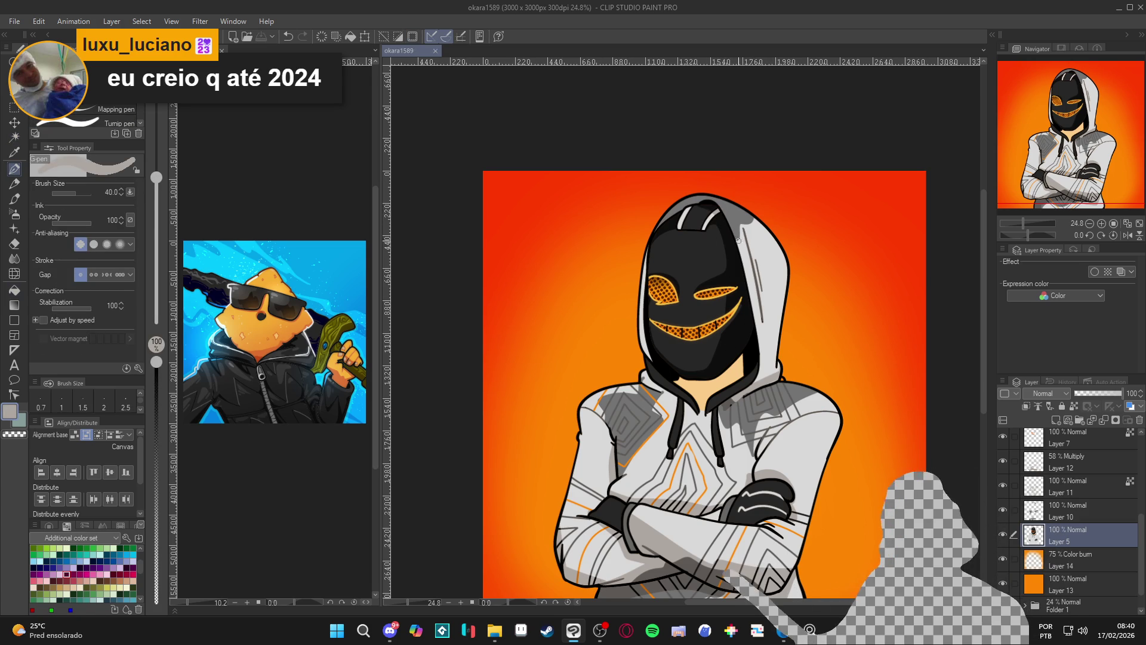
{"action": "scroll", "coordinate": [764, 269], "scroll_direction": "down", "scroll_amount": 2}
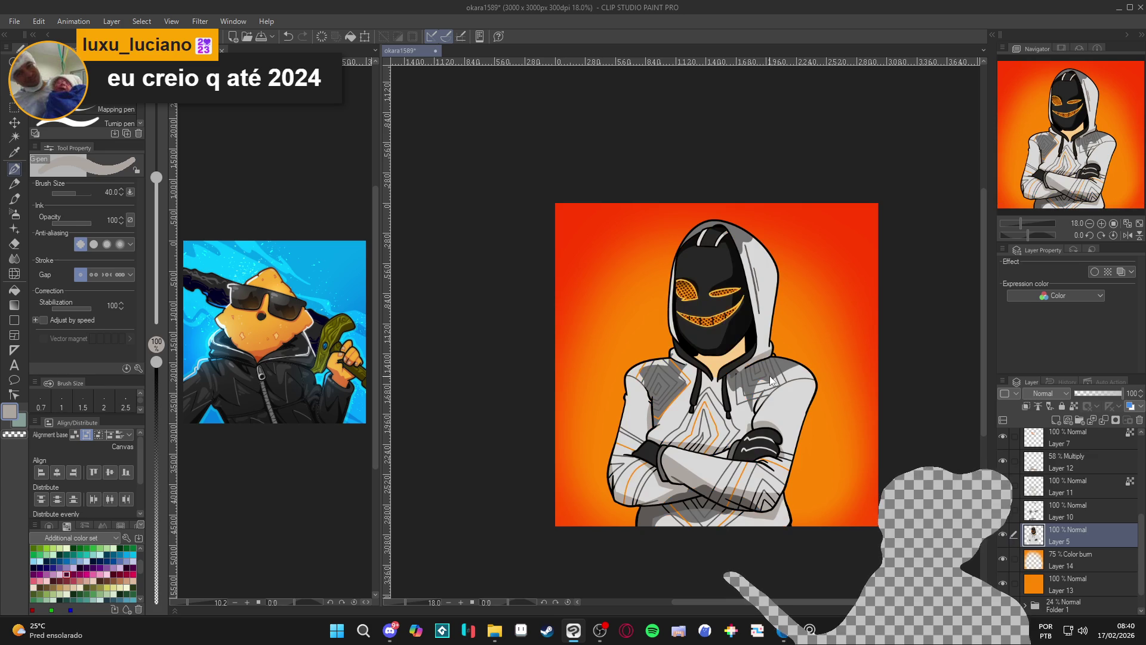
{"action": "key", "text": "w"}
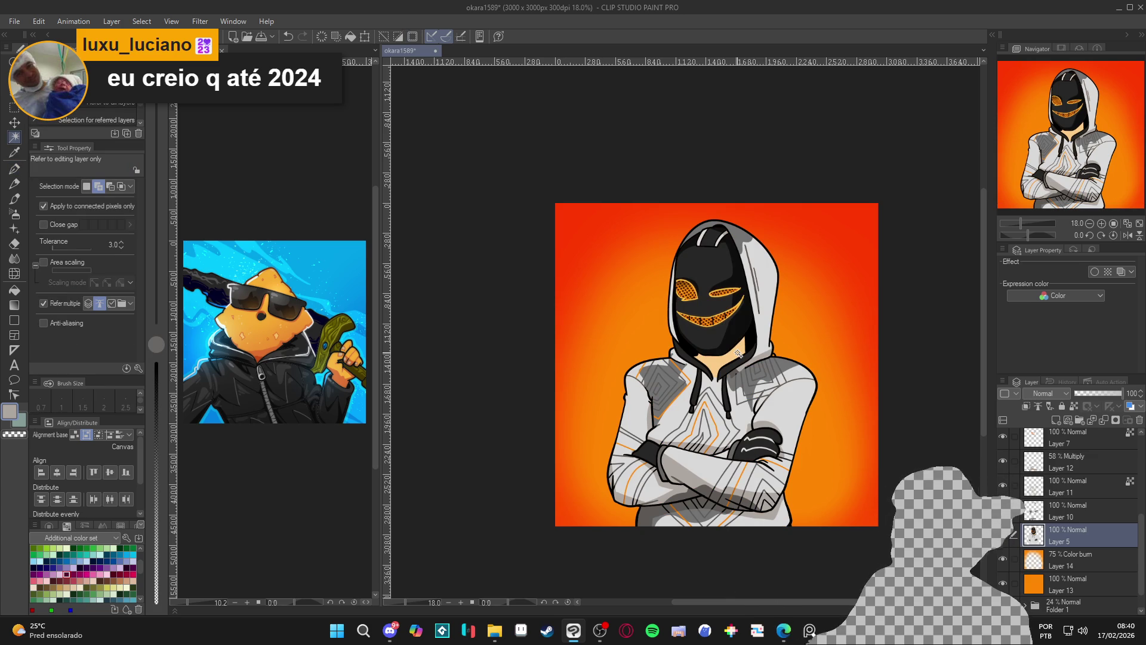
{"action": "key", "text": "p"}
{"action": "key", "text": "p"}
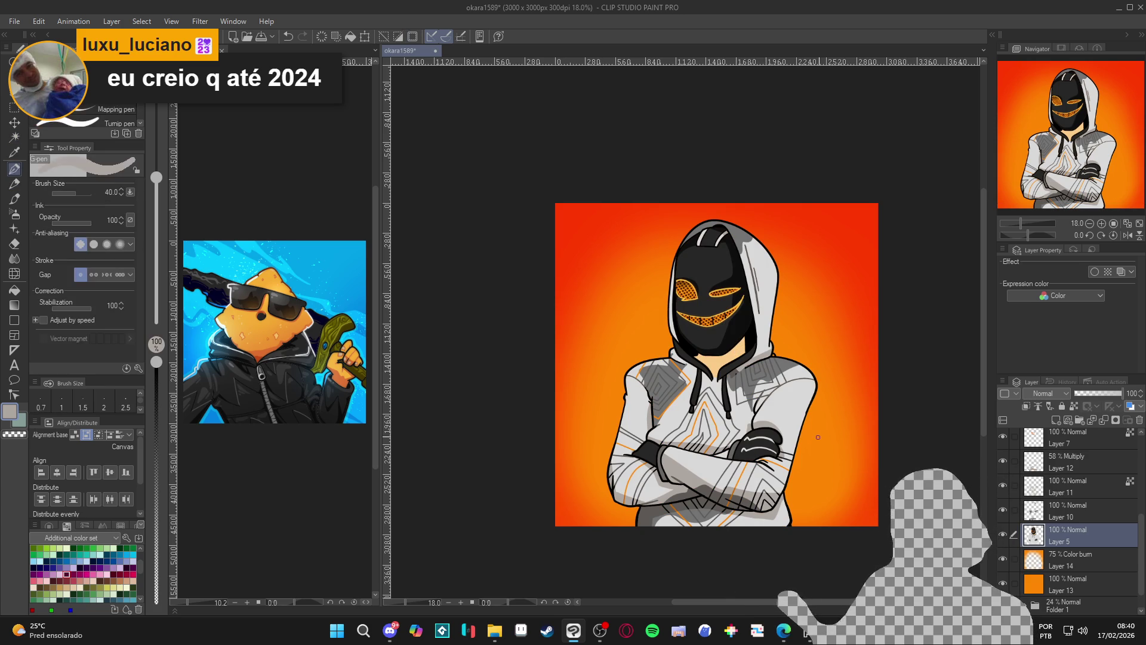
{"action": "scroll", "coordinate": [833, 438], "scroll_direction": "up", "scroll_amount": 1}
{"action": "left_click_drag", "start_coordinate": [774, 414], "coordinate": [744, 419]}
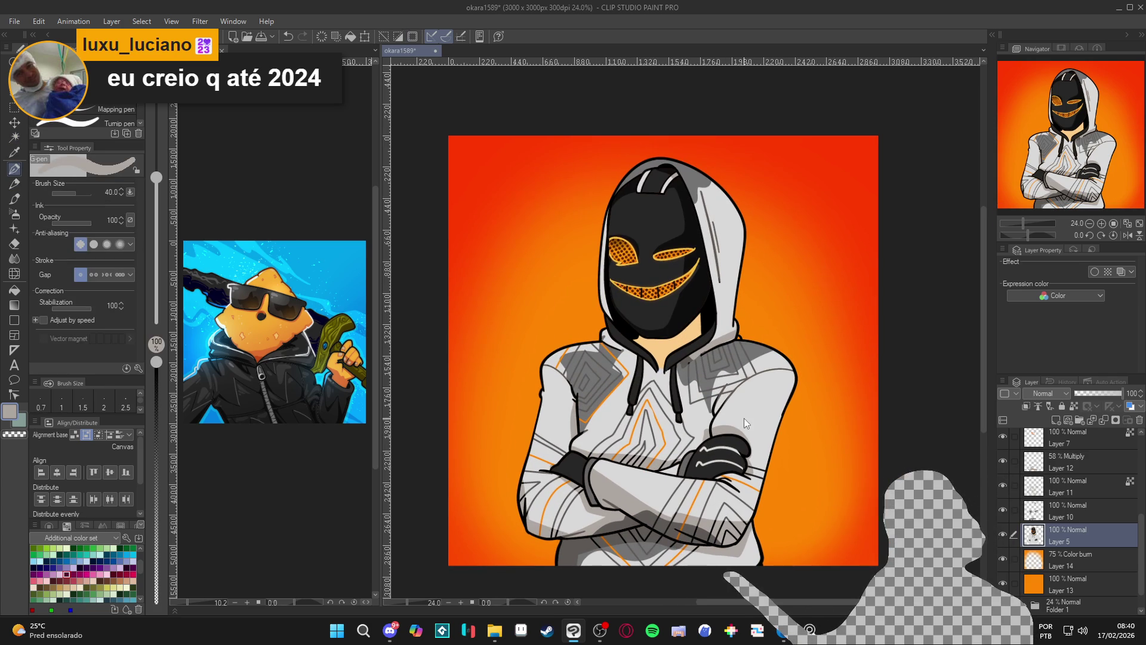
{"action": "key", "text": "ctrl+s"}
- Eyedrop the neck's skin tone and darken it to a brown shadow colour in Color settings
{"action": "scroll", "coordinate": [661, 362], "scroll_direction": "up", "scroll_amount": 1}
{"action": "left_click", "coordinate": [661, 363], "text": "alt"}
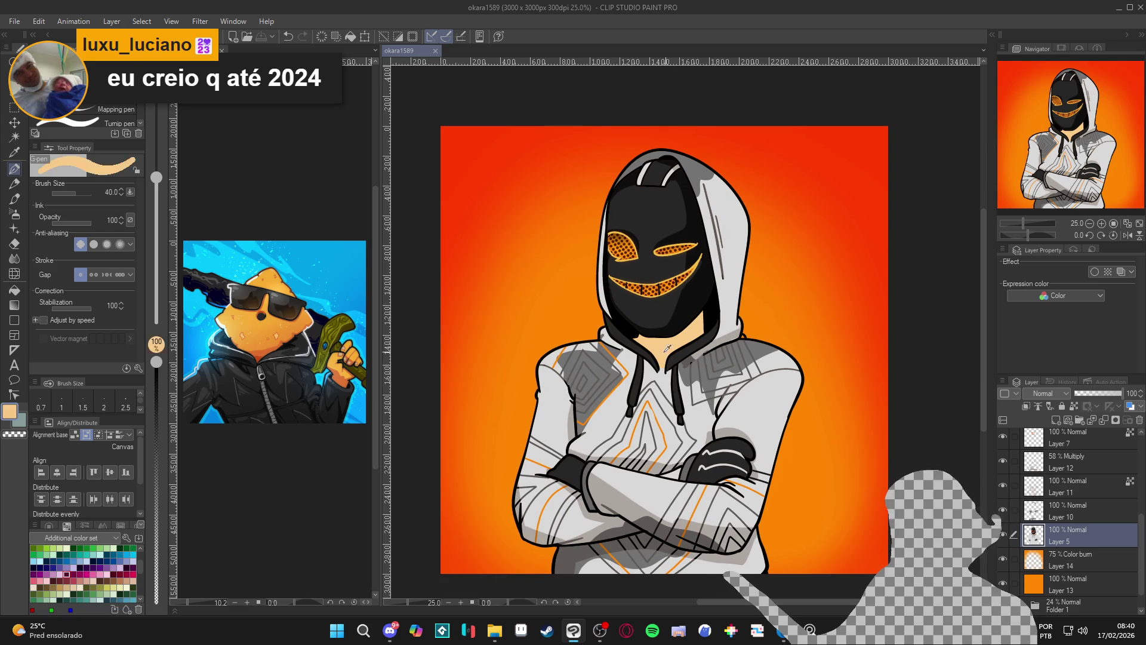
{"action": "left_click", "coordinate": [9, 410]}
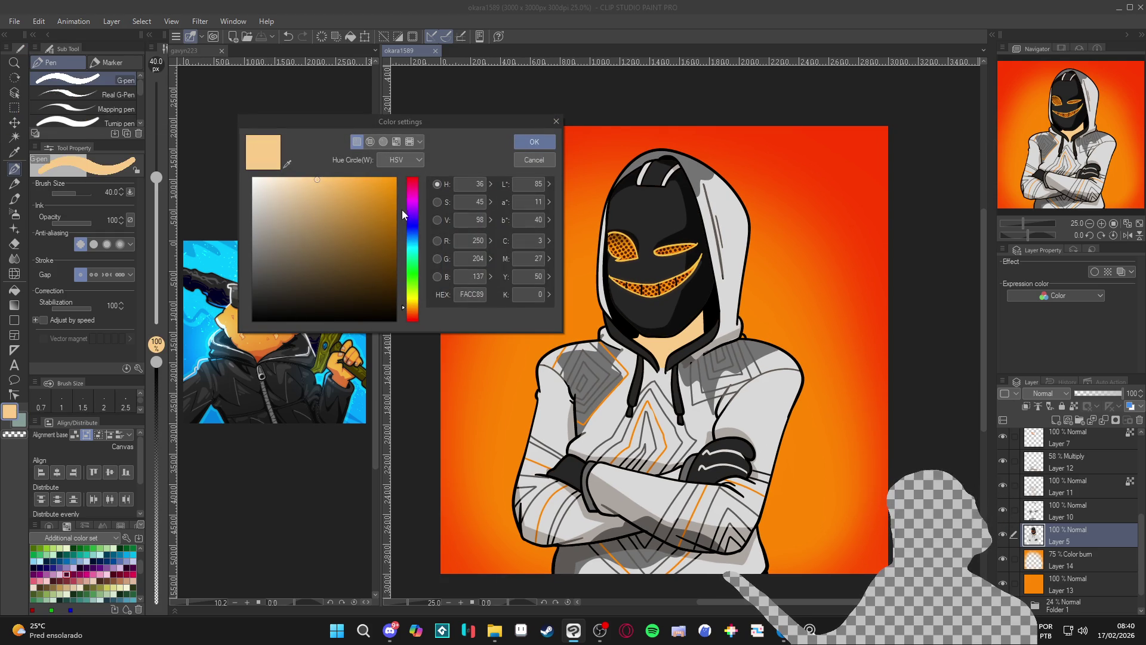
{"action": "left_click", "coordinate": [339, 216]}
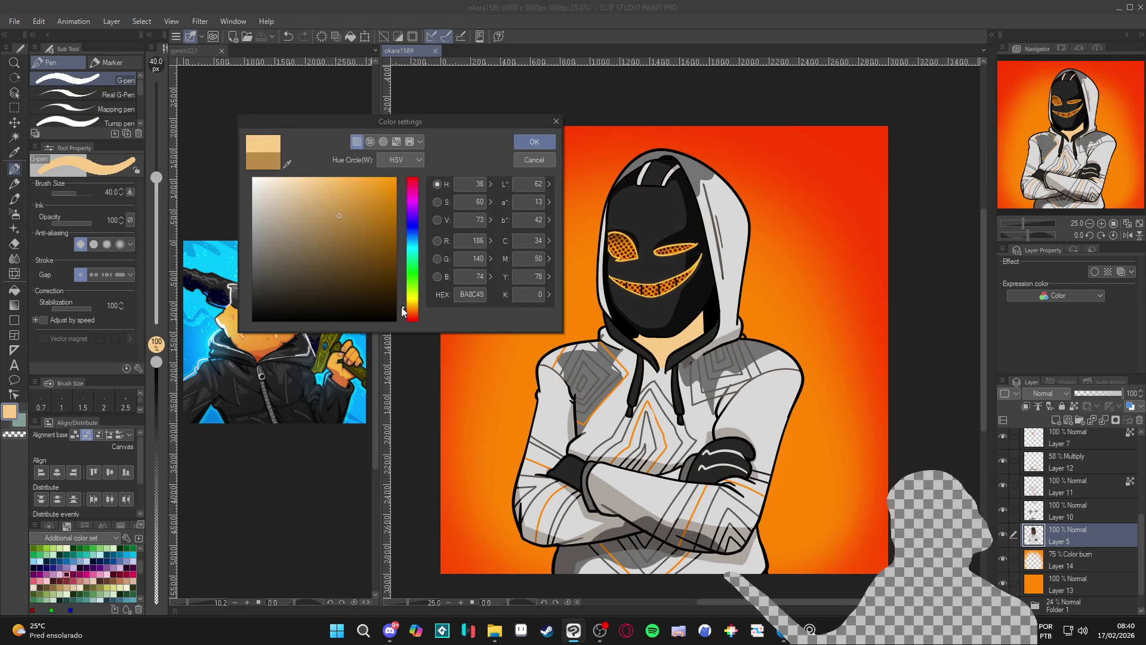
{"action": "left_click", "coordinate": [403, 313]}
{"action": "left_click", "coordinate": [404, 312]}
{"action": "left_click", "coordinate": [330, 220]}
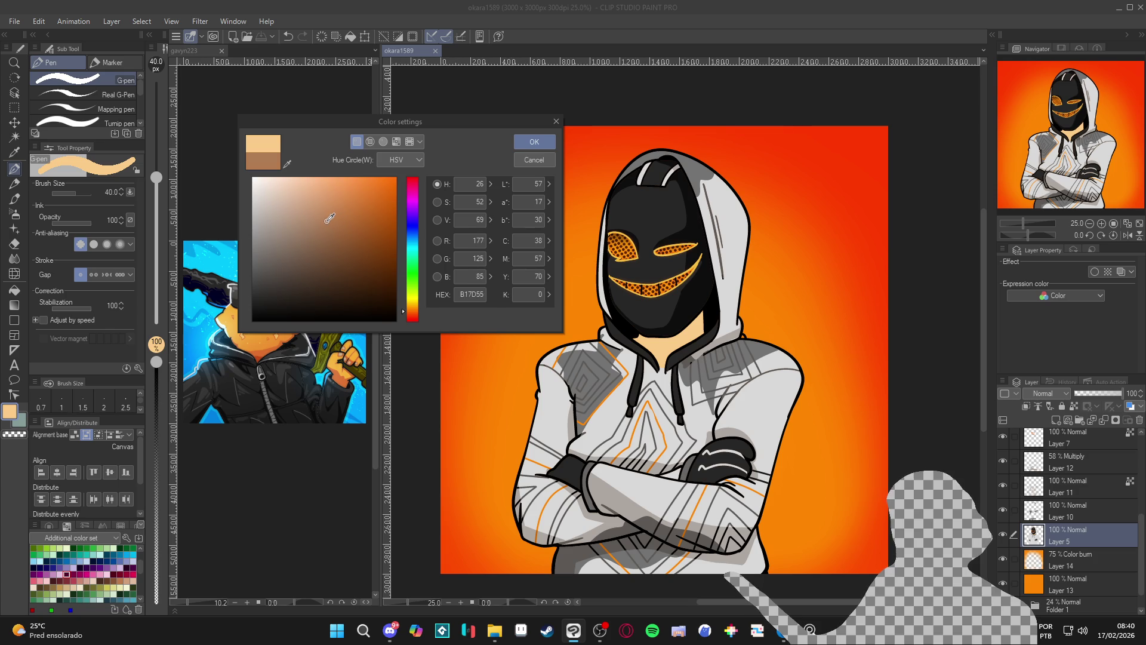
{"action": "left_click", "coordinate": [535, 142]}
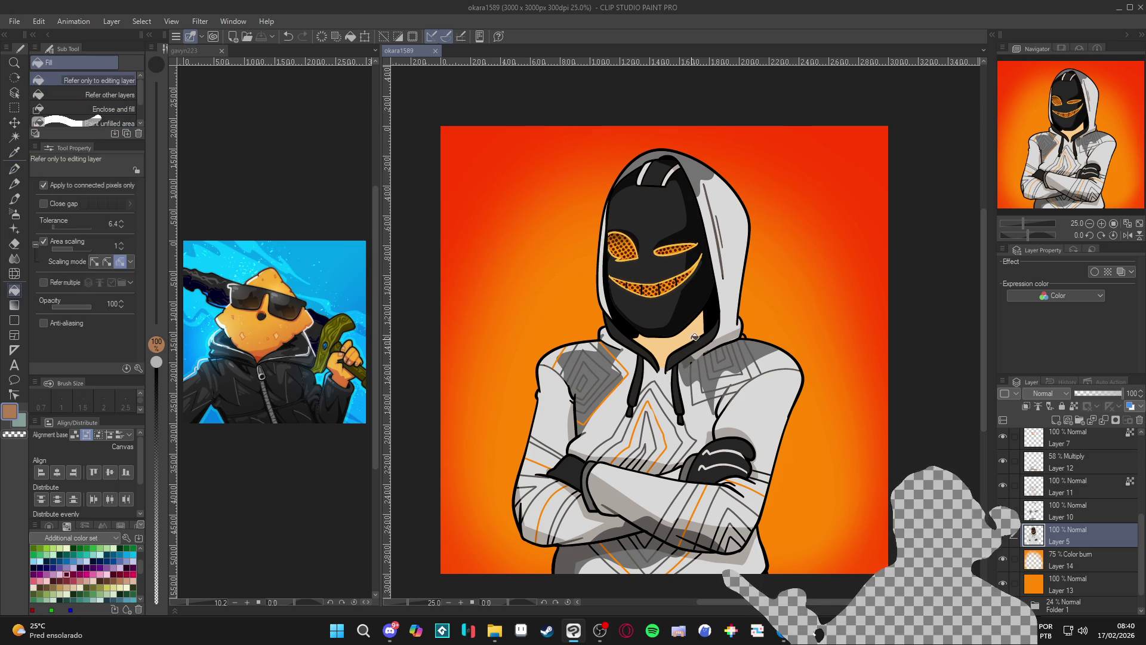
- Test a brown stroke near the neck and undo it
{"action": "left_click_drag", "start_coordinate": [698, 317], "coordinate": [636, 364]}
{"action": "key", "text": "ctrl+z"}
{"action": "key", "text": "g"}
{"action": "key", "text": "g"}
{"action": "key", "text": "p"}
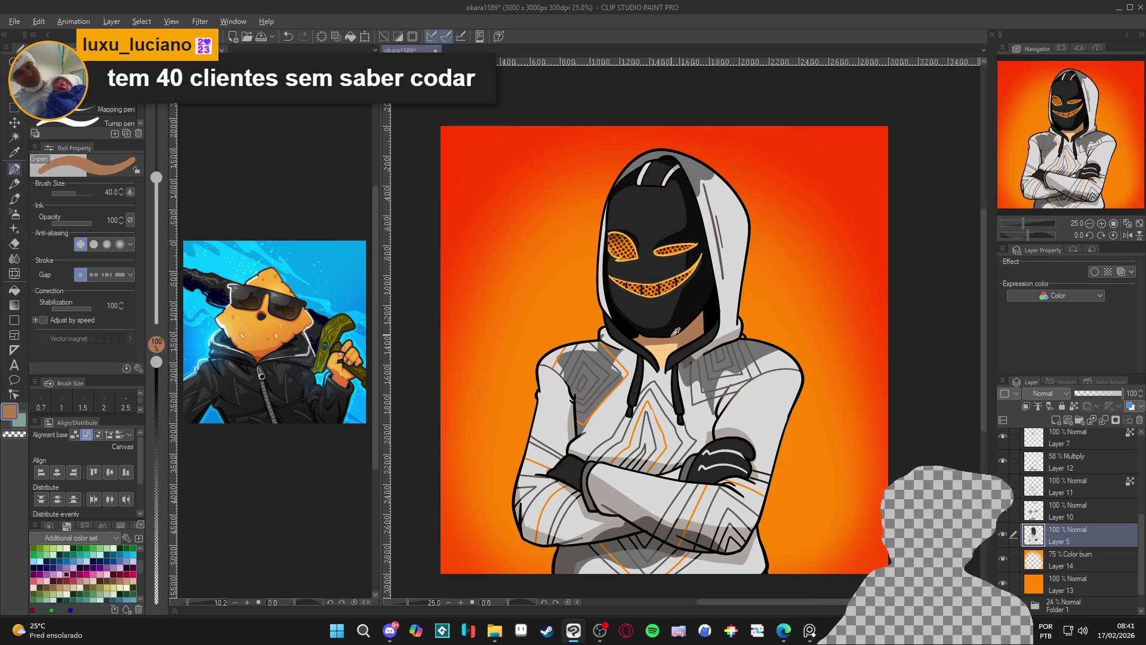
- Sample the neck's peach and brown tones, then reset the rotated view to upright
{"action": "left_click", "coordinate": [668, 345], "text": "alt"}
{"action": "left_click_drag", "start_coordinate": [707, 382], "coordinate": [683, 341]}
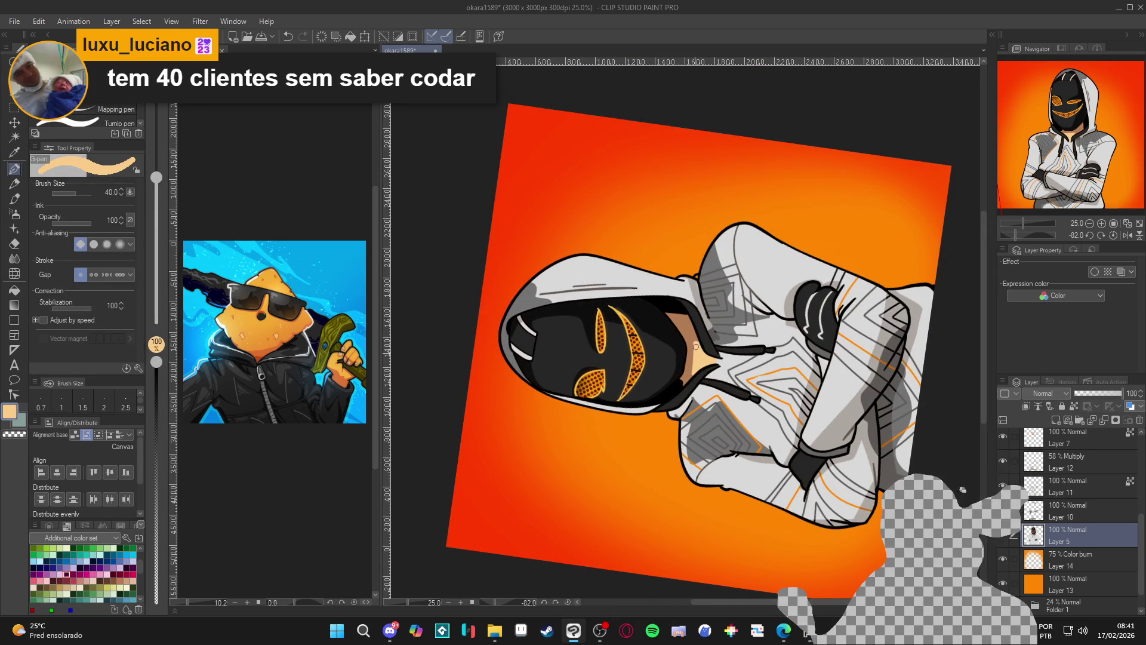
{"action": "left_click", "coordinate": [692, 335], "text": "alt"}
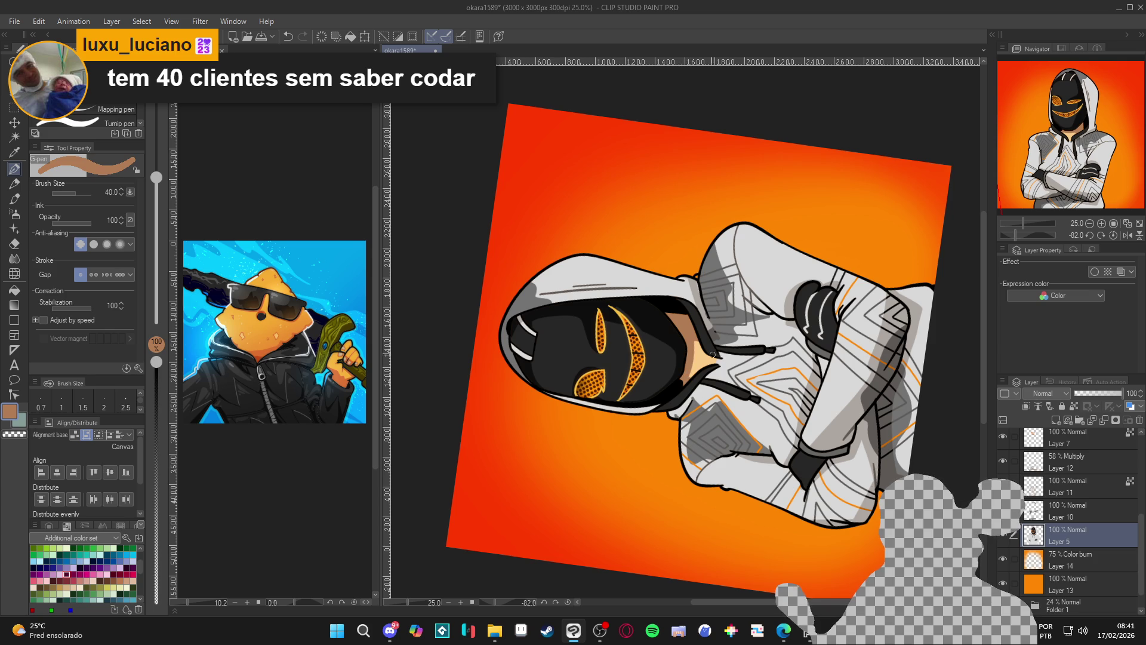
{"action": "mouse_move", "coordinate": [718, 357]}
{"action": "left_mouse_down"}
{"action": "mouse_move", "coordinate": [794, 280]}
{"action": "mouse_move", "coordinate": [844, 447]}
{"action": "left_mouse_up"}
{"action": "key", "text": "ctrl+@"}
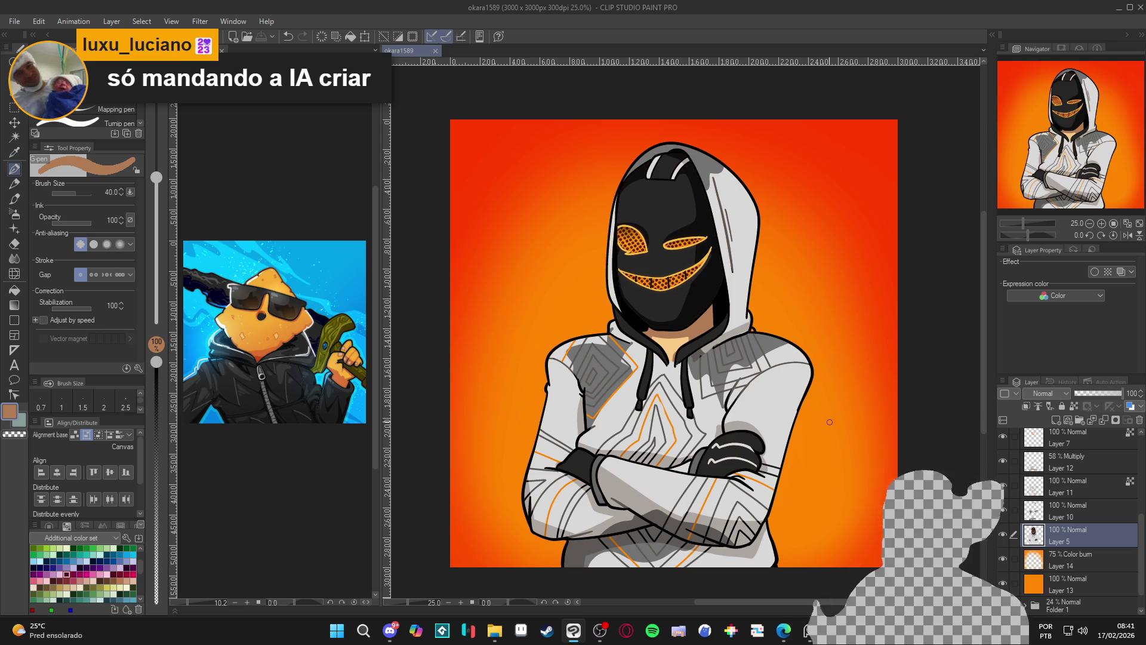
{"action": "scroll", "coordinate": [783, 366], "scroll_direction": "down", "scroll_amount": 1}
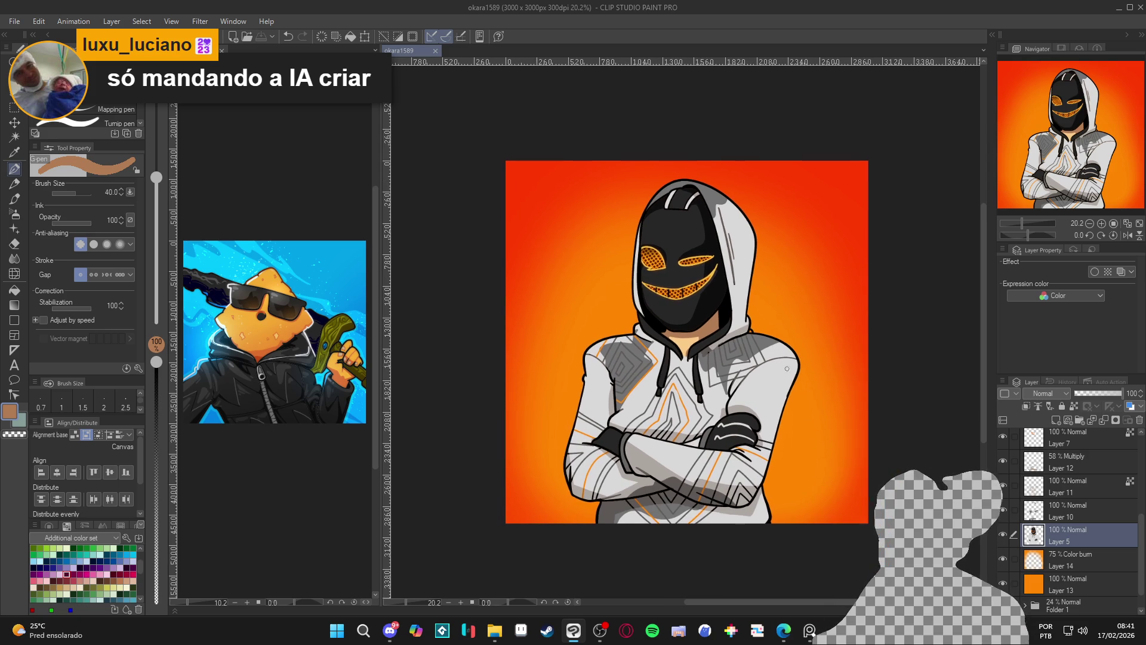
{"action": "scroll", "coordinate": [650, 344], "scroll_direction": "up", "scroll_amount": 1}
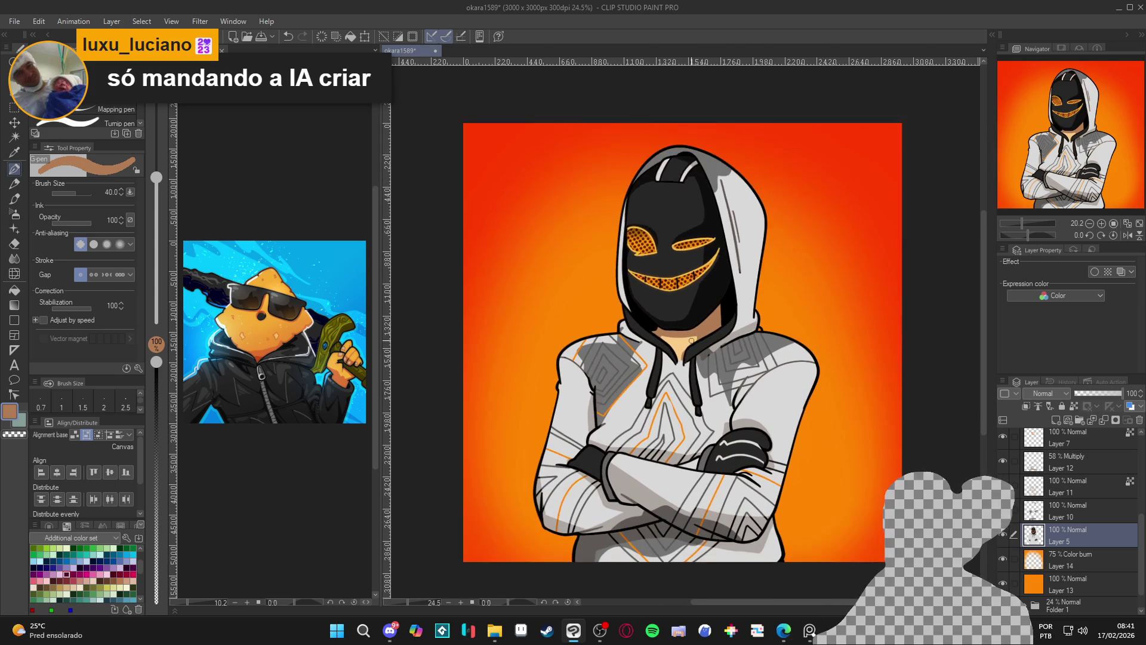
- Auto Select the area near the collar and add the left collar strip
{"action": "key", "text": "w"}
{"action": "left_click", "coordinate": [650, 345]}
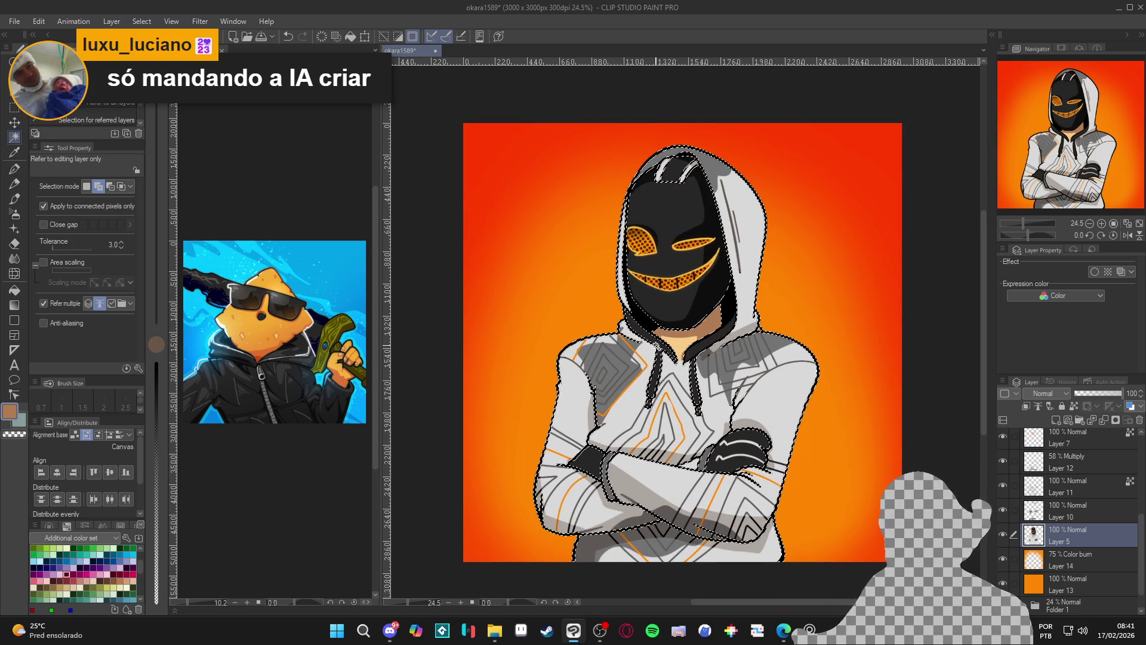
{"action": "left_click", "coordinate": [648, 340]}
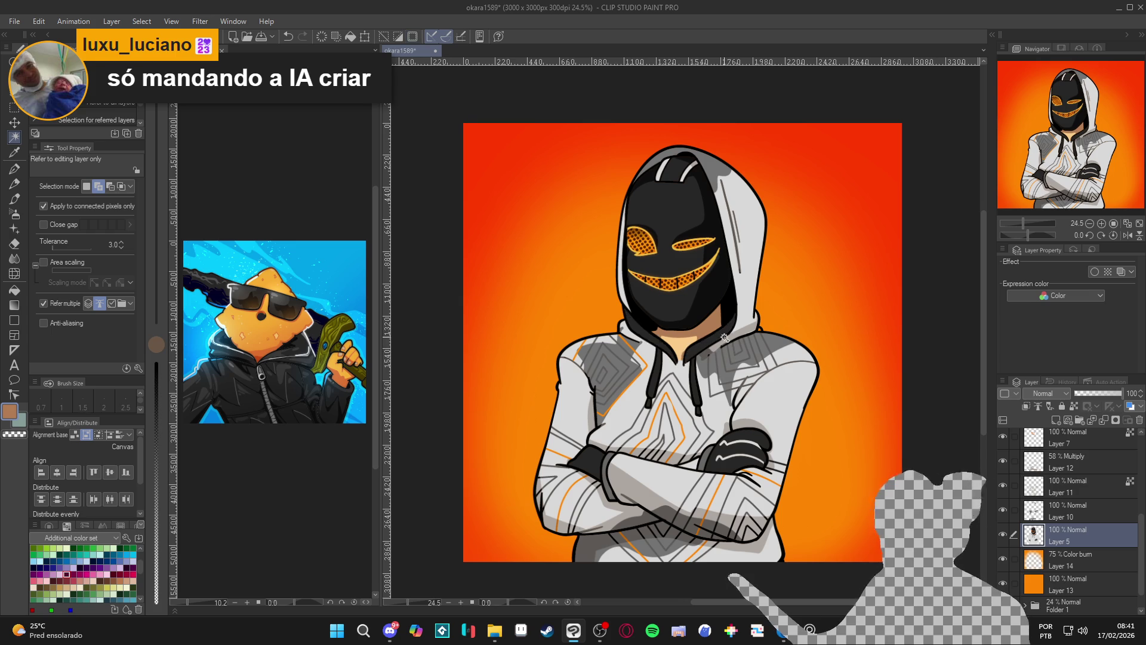
{"action": "scroll", "coordinate": [723, 334], "scroll_direction": "up", "scroll_amount": 1}
{"action": "key", "text": "p"}
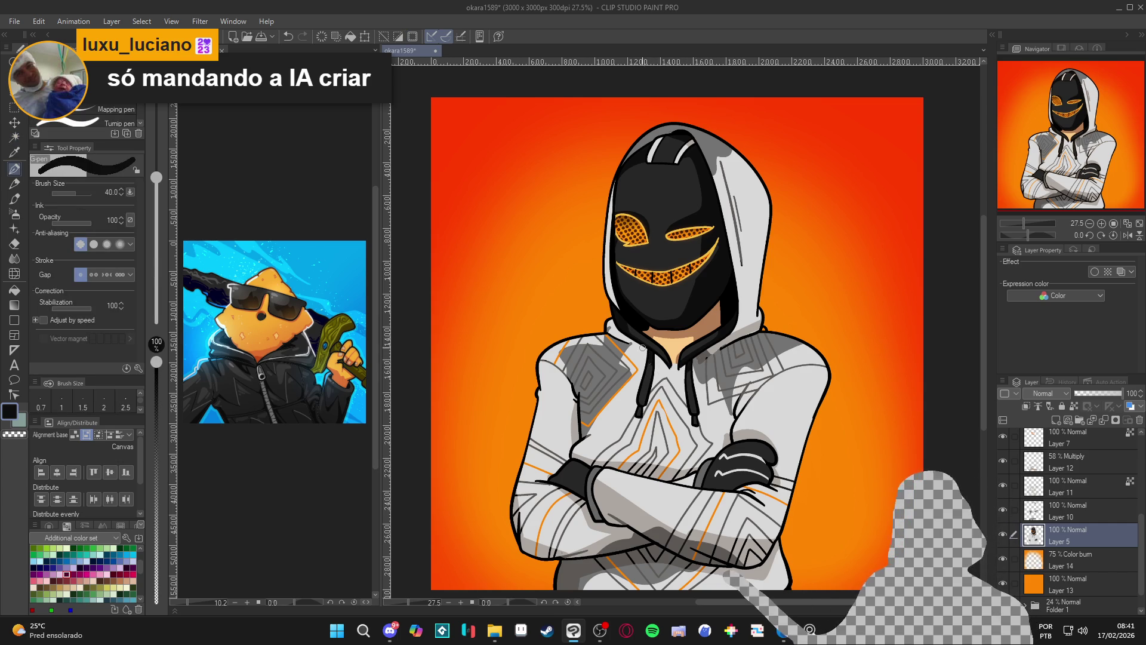
{"action": "key", "text": "ctrl+minus"}
{"action": "scroll", "coordinate": [632, 338], "scroll_direction": "up", "scroll_amount": 1}
{"action": "key", "text": "ctrl+s"}
{"action": "scroll", "coordinate": [631, 337], "scroll_direction": "up", "scroll_amount": 3}
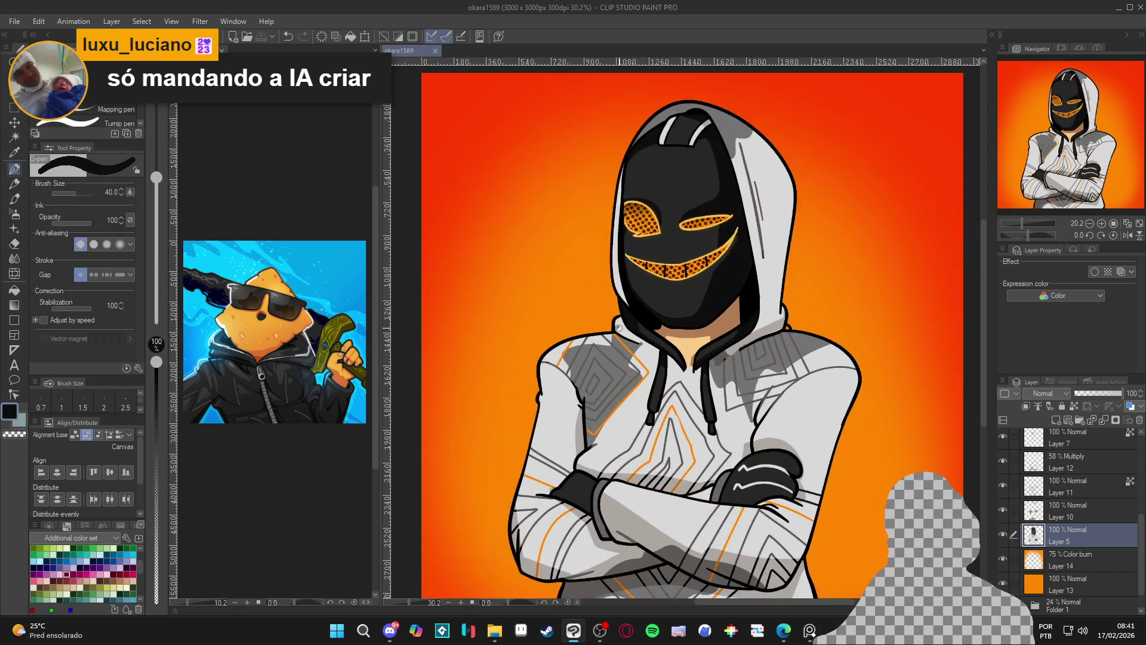
{"action": "key", "text": "x"}
{"action": "left_click", "coordinate": [1003, 535]}
{"action": "left_click", "coordinate": [1003, 535]}
{"action": "left_click", "coordinate": [1003, 535]}
{"action": "left_click", "coordinate": [1003, 534]}
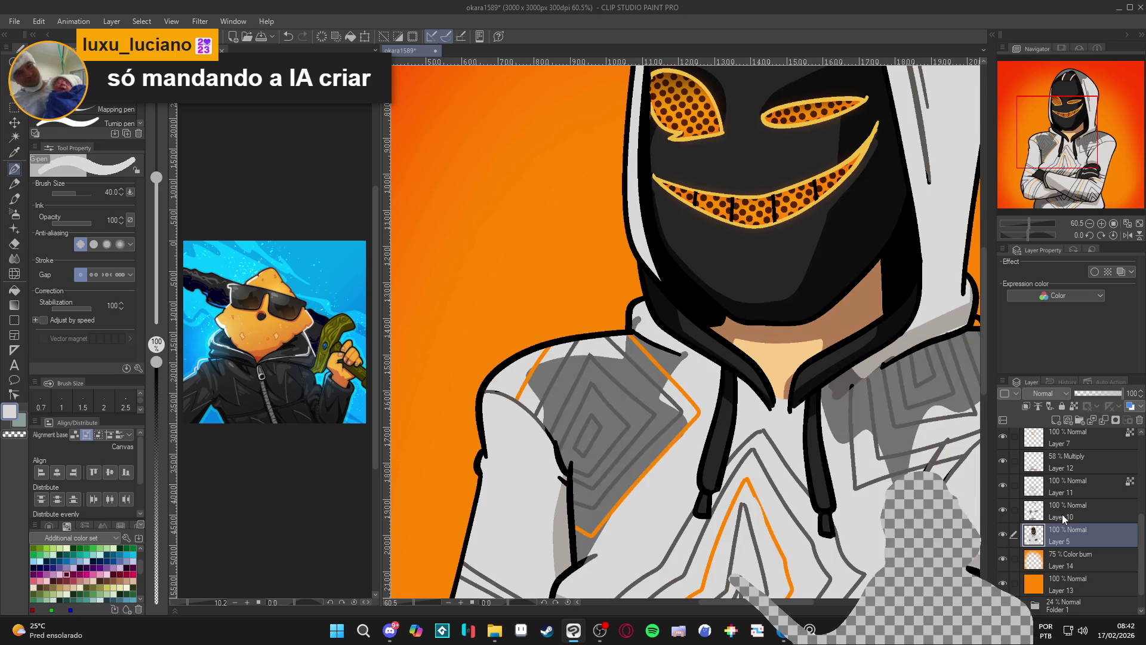
{"action": "left_click", "coordinate": [1062, 514]}
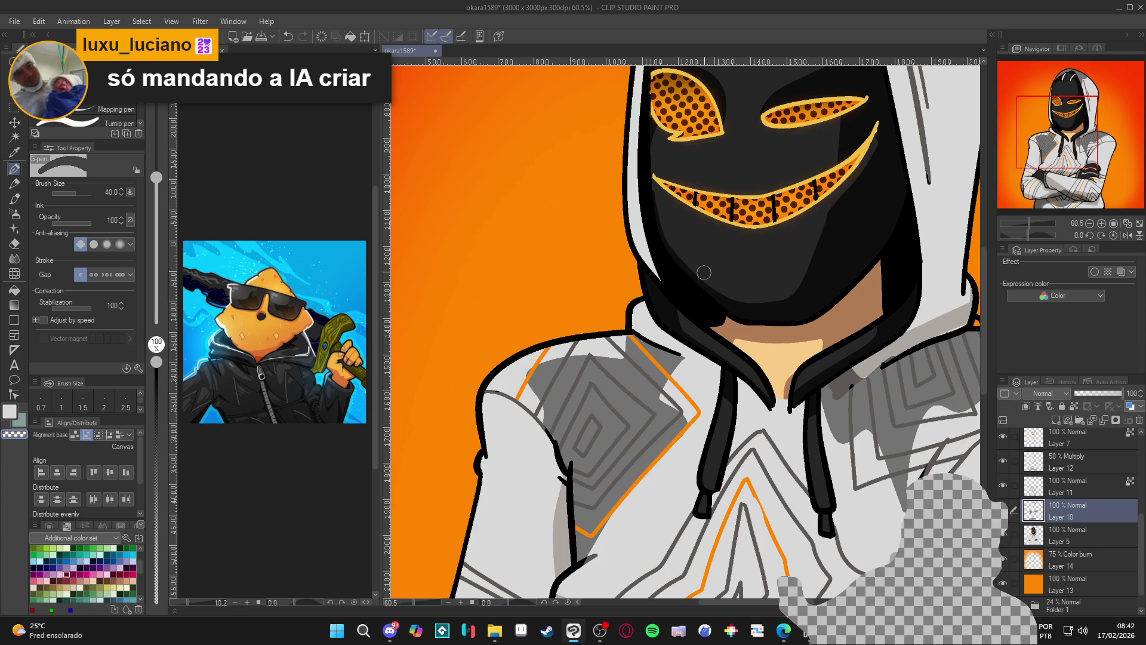
{"action": "scroll", "coordinate": [693, 359], "scroll_direction": "down", "scroll_amount": 3}
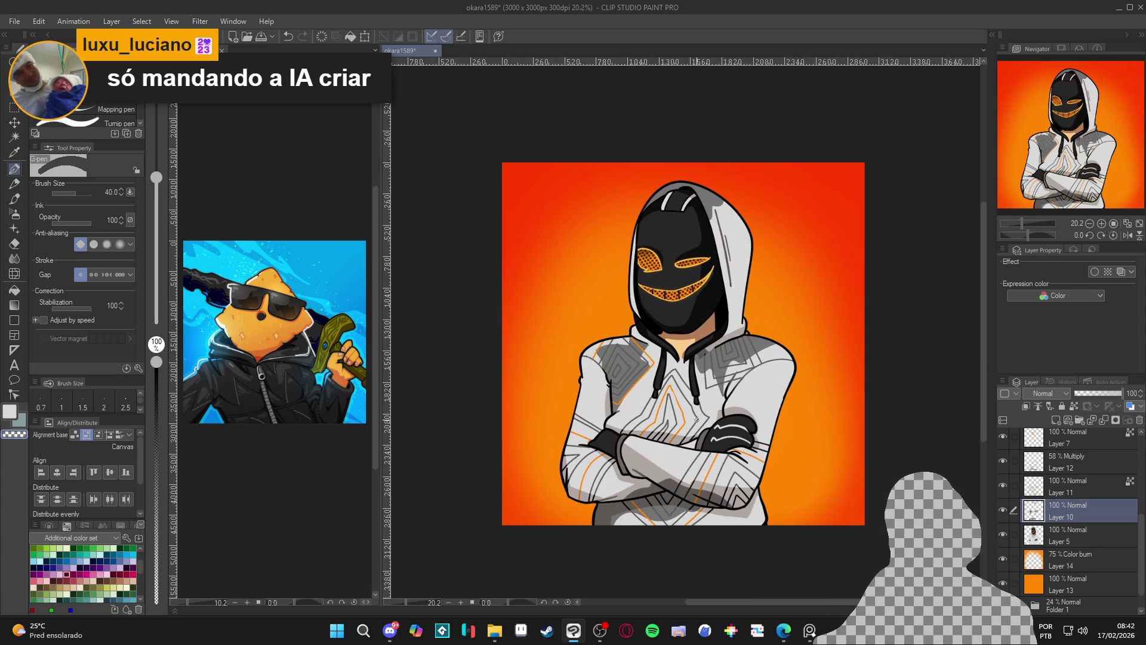
{"action": "key", "text": "ctrl+s"}
{"action": "left_click", "coordinate": [1003, 510]}
{"action": "left_click", "coordinate": [1003, 511]}
{"action": "left_click", "coordinate": [1004, 510]}
{"action": "left_click", "coordinate": [1004, 510]}
{"action": "left_click", "coordinate": [1004, 510]}
{"action": "left_click", "coordinate": [1005, 510]}
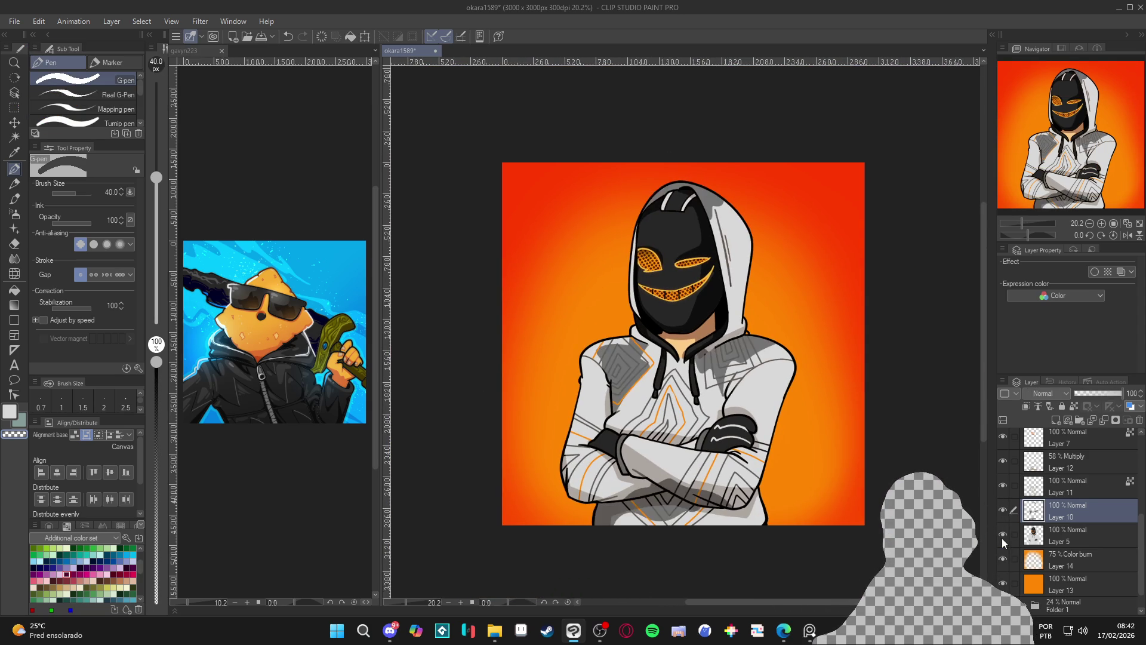
{"action": "left_click", "coordinate": [1002, 534]}
{"action": "left_click", "coordinate": [1002, 535]}
{"action": "left_click", "coordinate": [1002, 534]}
{"action": "left_click", "coordinate": [1002, 534]}
{"action": "left_click", "coordinate": [1002, 535]}
{"action": "left_click", "coordinate": [1002, 535]}
{"action": "left_click", "coordinate": [1002, 535]}
{"action": "left_click", "coordinate": [1002, 535]}
{"action": "left_click", "coordinate": [1001, 535]}
{"action": "left_click", "coordinate": [1002, 535]}
{"action": "left_click", "coordinate": [1001, 535]}
{"action": "left_click", "coordinate": [1002, 534]}
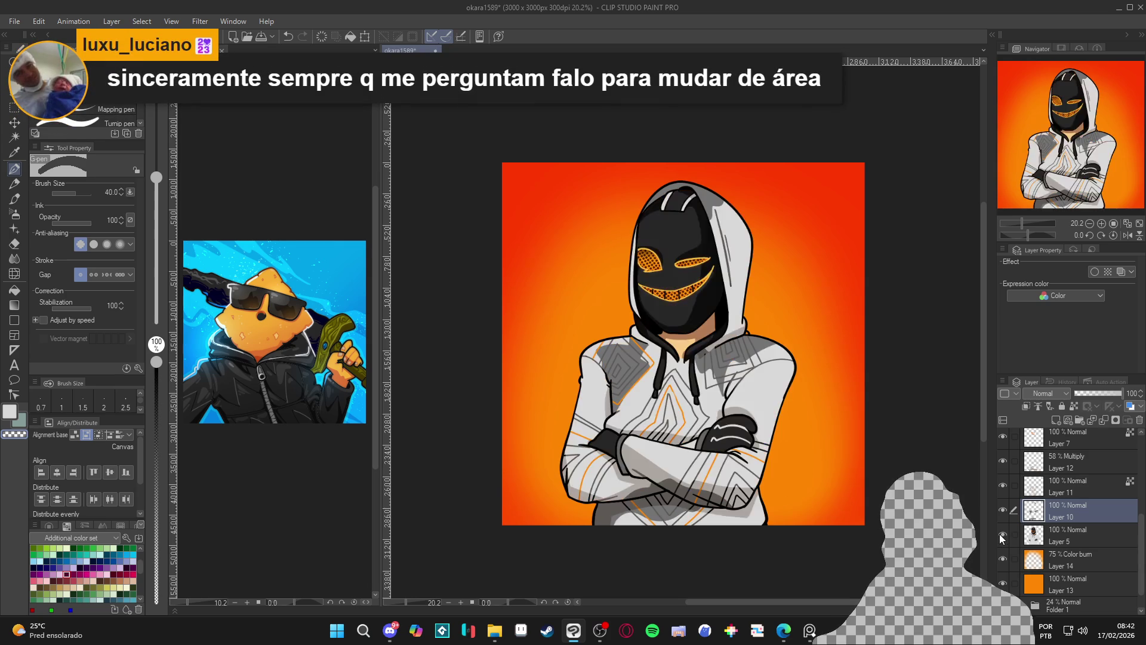
{"action": "left_click", "coordinate": [1002, 535]}
{"action": "left_click", "coordinate": [1001, 535]}
{"action": "left_click", "coordinate": [1001, 535]}
{"action": "left_click", "coordinate": [1002, 535]}
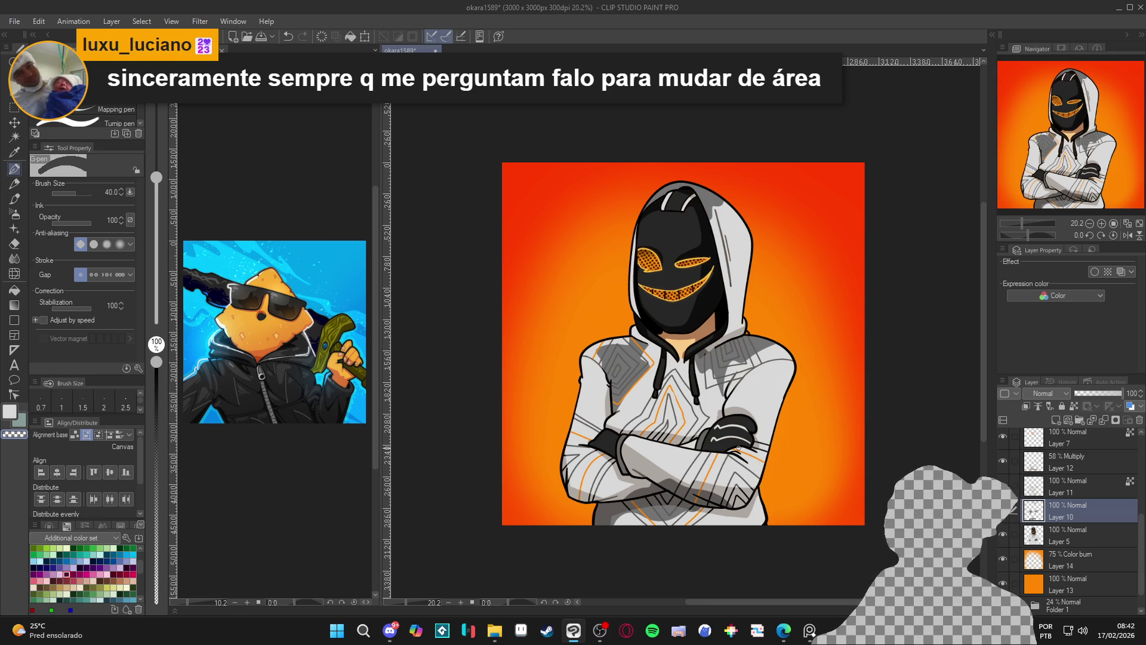
{"action": "key", "text": "ctrl+s"}
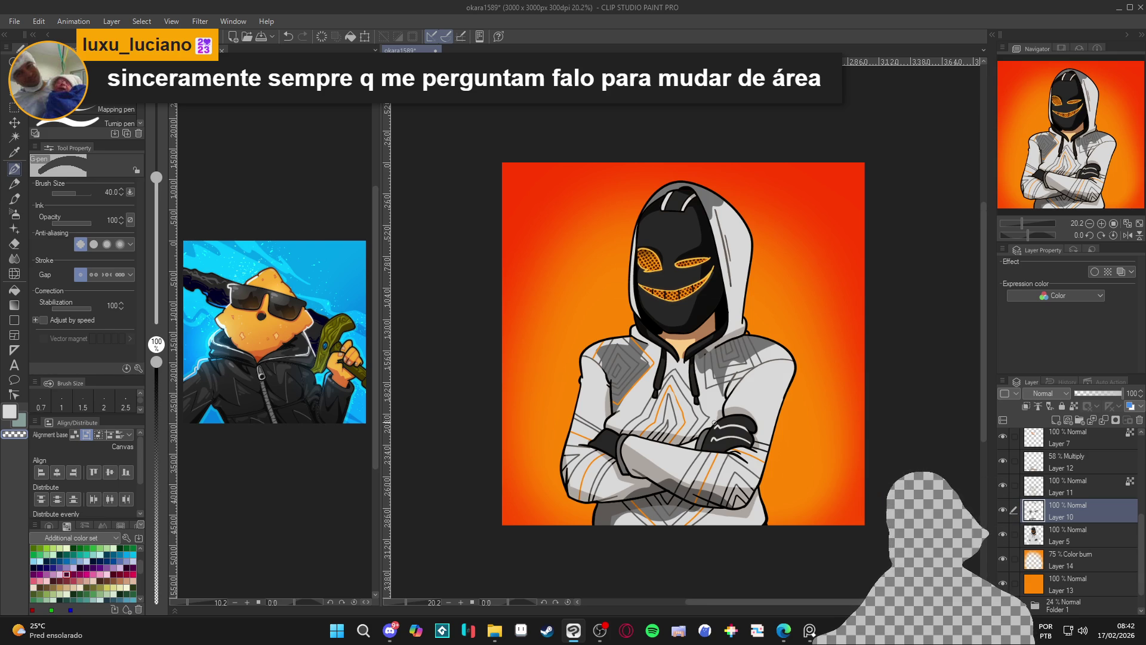
{"action": "scroll", "coordinate": [716, 427], "scroll_direction": "up", "scroll_amount": 1}
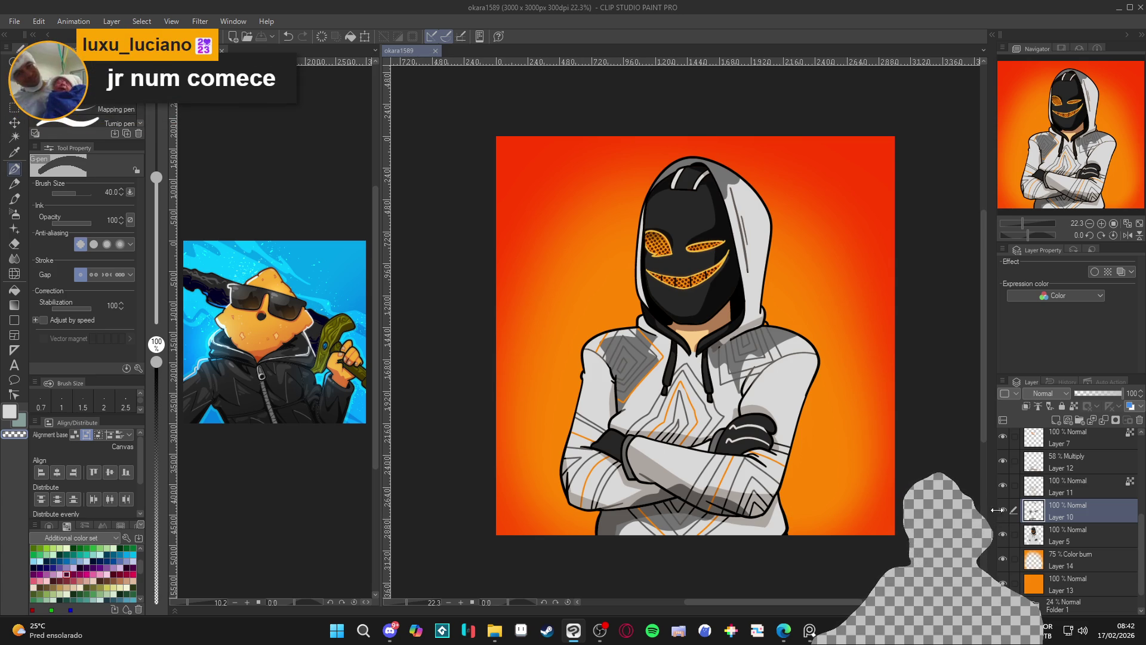
{"action": "left_click", "coordinate": [1001, 464]}
{"action": "left_click", "coordinate": [1002, 463]}
- Compare the arm shading, select Layer 12 and add a new layer above it
{"action": "left_click", "coordinate": [996, 468]}
{"action": "left_click", "coordinate": [996, 469]}
{"action": "scroll", "coordinate": [1015, 488], "scroll_direction": "up", "scroll_amount": 1}
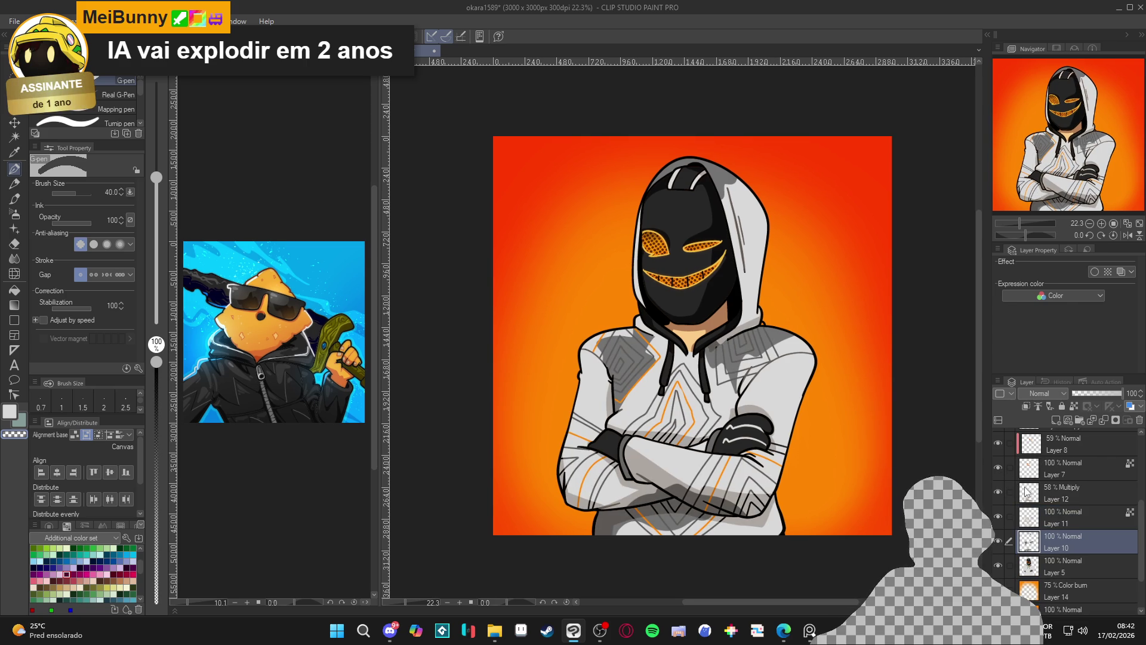
{"action": "left_click", "coordinate": [1020, 492]}
{"action": "left_click", "coordinate": [998, 493]}
{"action": "key", "text": "ctrl+shift+n"}
- Auto Select the crossed arms, hood, upper hoodie and thin hood strip
{"action": "key", "text": "w"}
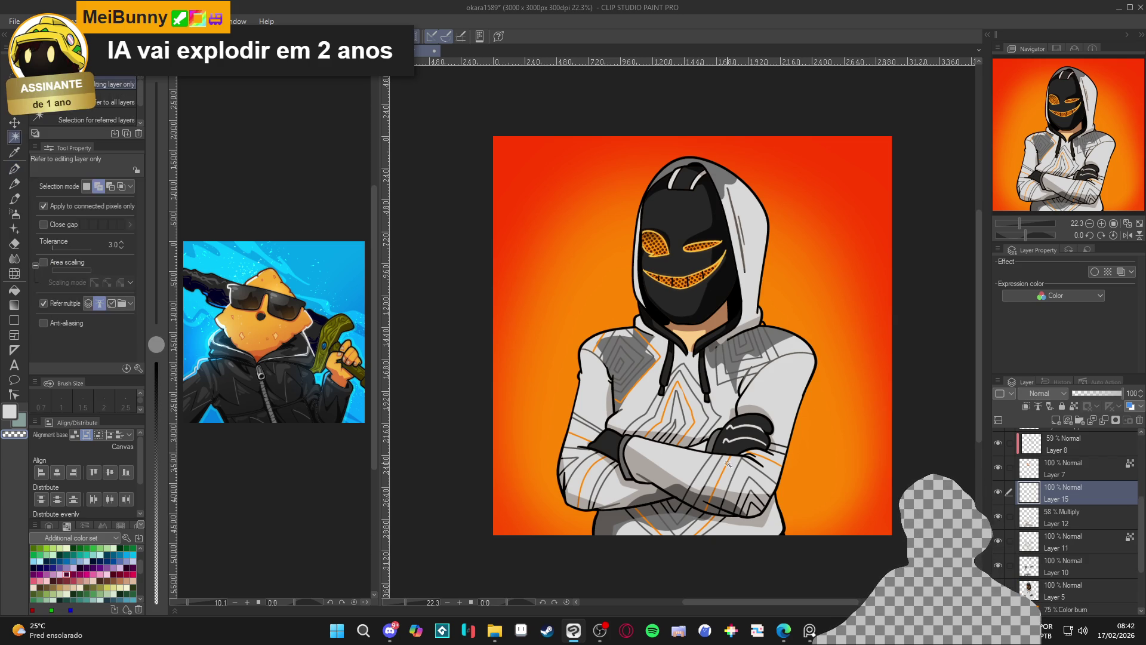
{"action": "left_click", "coordinate": [594, 421]}
{"action": "left_click", "coordinate": [749, 239]}
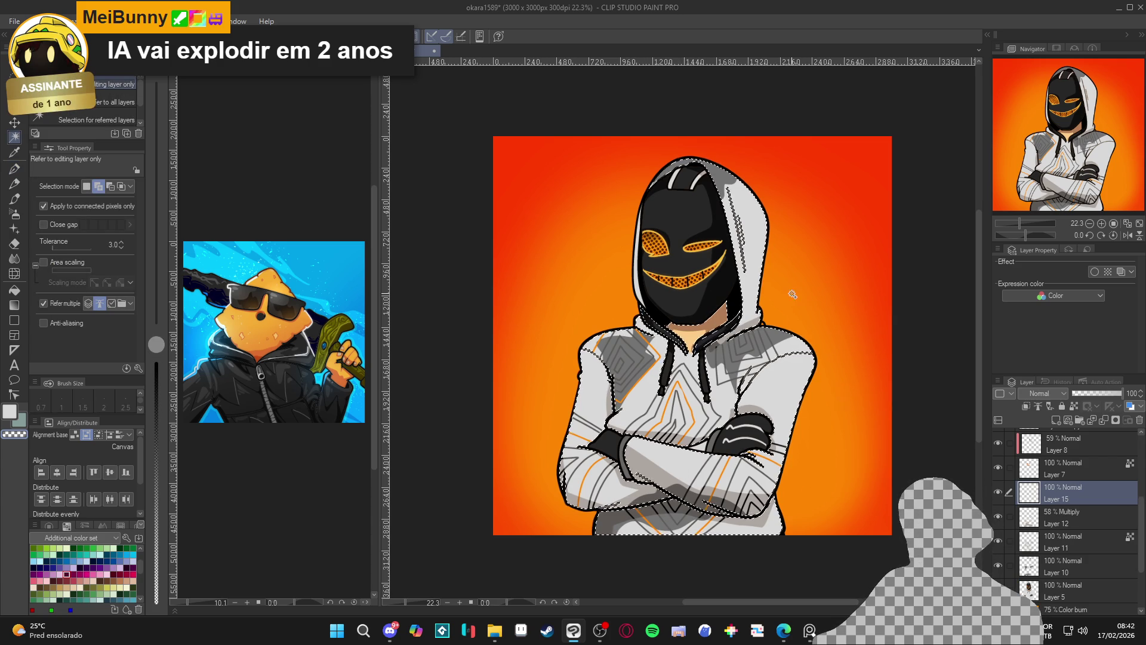
{"action": "left_click", "coordinate": [638, 292]}
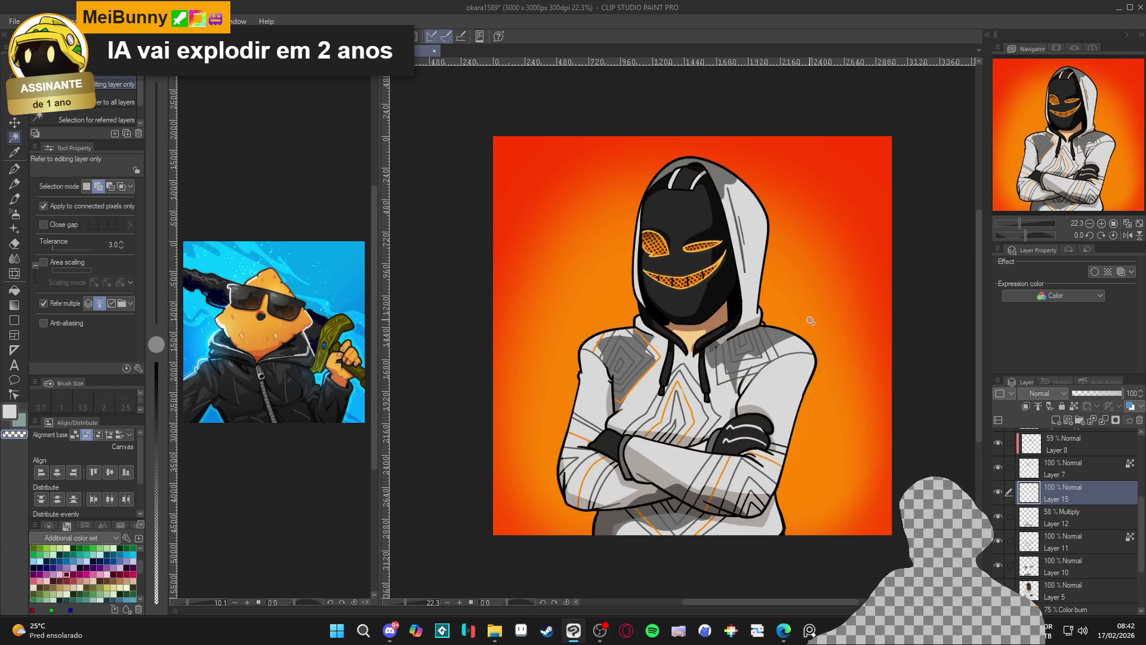
- Set the Soft airbrush to 1200 and switch the new layer's blending to Multiply
{"action": "key", "text": "b"}
{"action": "left_click", "coordinate": [758, 408], "text": "alt"}
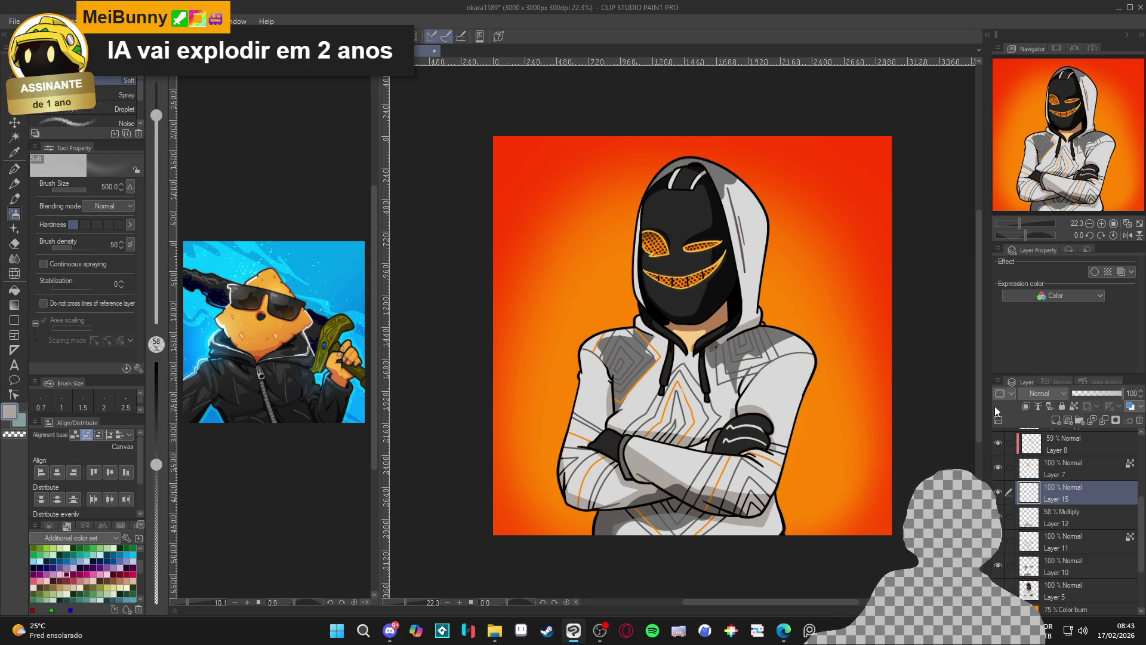
{"action": "key", "text": "bracketright"}
{"action": "key", "text": "bracketright"}
{"action": "key", "text": "bracketright"}
{"action": "key", "text": "bracketright"}
{"action": "key", "text": "bracketright"}
{"action": "key", "text": "bracketright"}
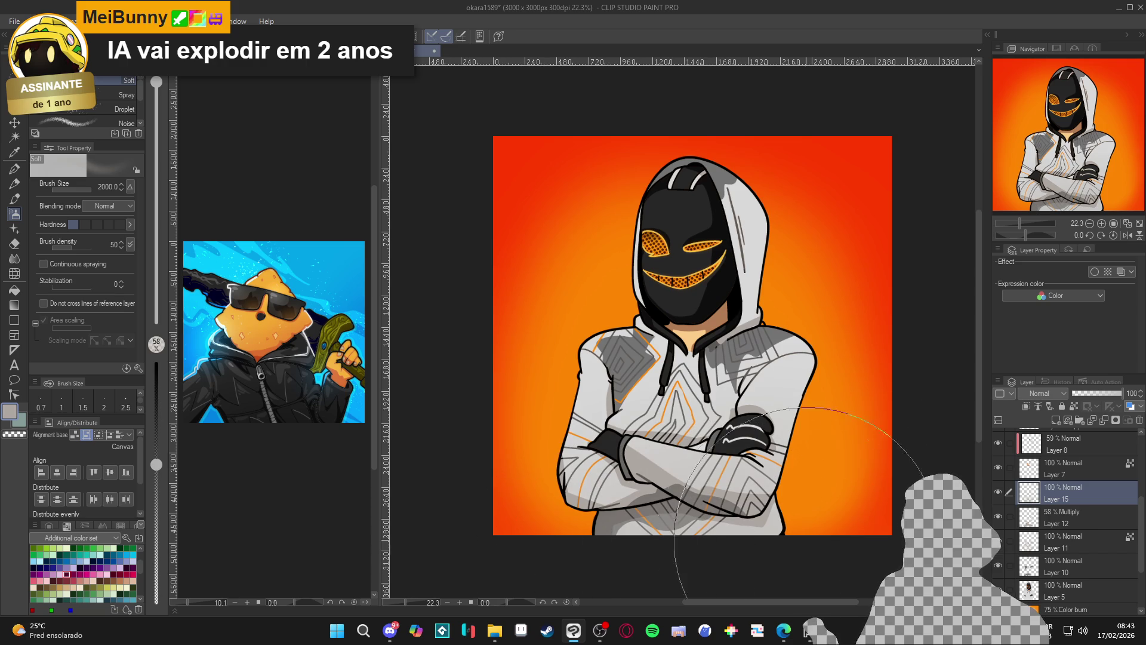
{"action": "left_click", "coordinate": [1046, 394]}
{"action": "left_click", "coordinate": [1046, 98]}
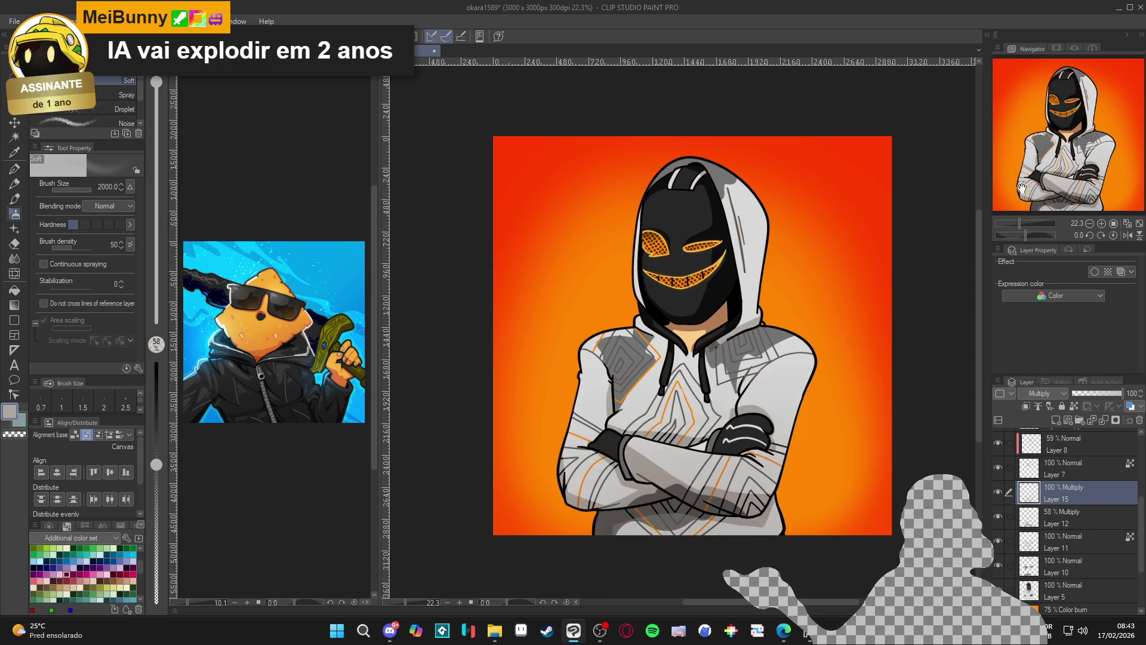
- Spray an orange tint over the lower sleeves at 1000px, then try brush sizes from 800 to 1700
{"action": "left_click", "coordinate": [843, 541], "text": "alt"}
{"action": "mouse_move", "coordinate": [841, 540]}
{"action": "left_mouse_down"}
{"action": "mouse_move", "coordinate": [770, 526]}
{"action": "mouse_move", "coordinate": [586, 537]}
{"action": "mouse_move", "coordinate": [794, 524]}
{"action": "left_mouse_up"}
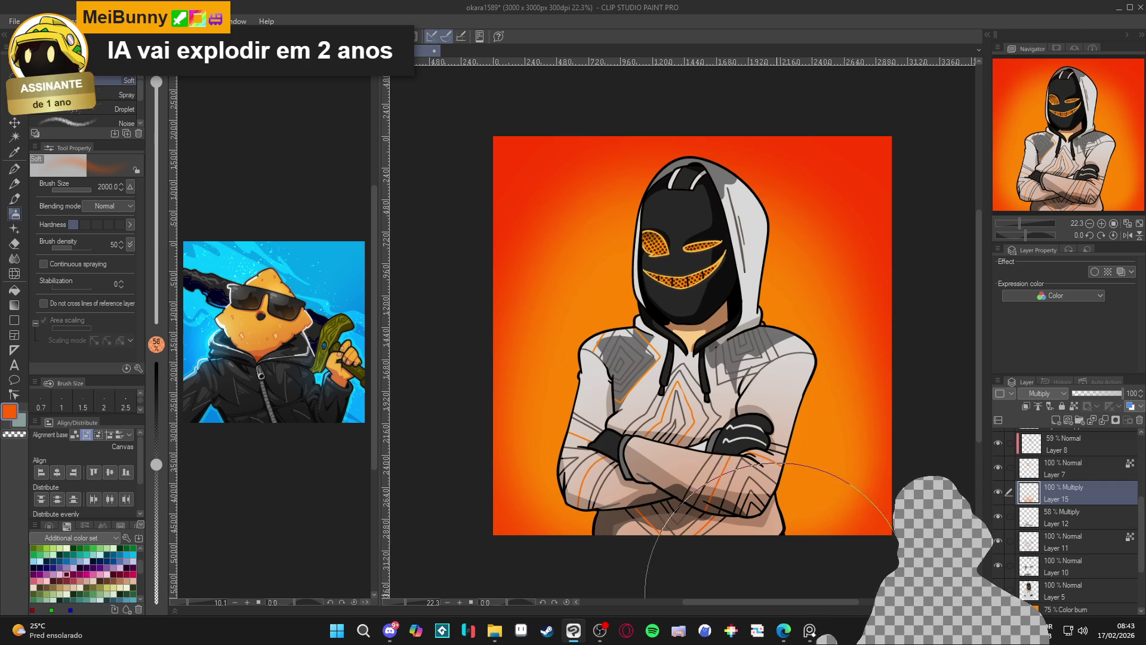
{"action": "key", "text": "ctrl+z"}
{"action": "key", "text": "bracketleft"}
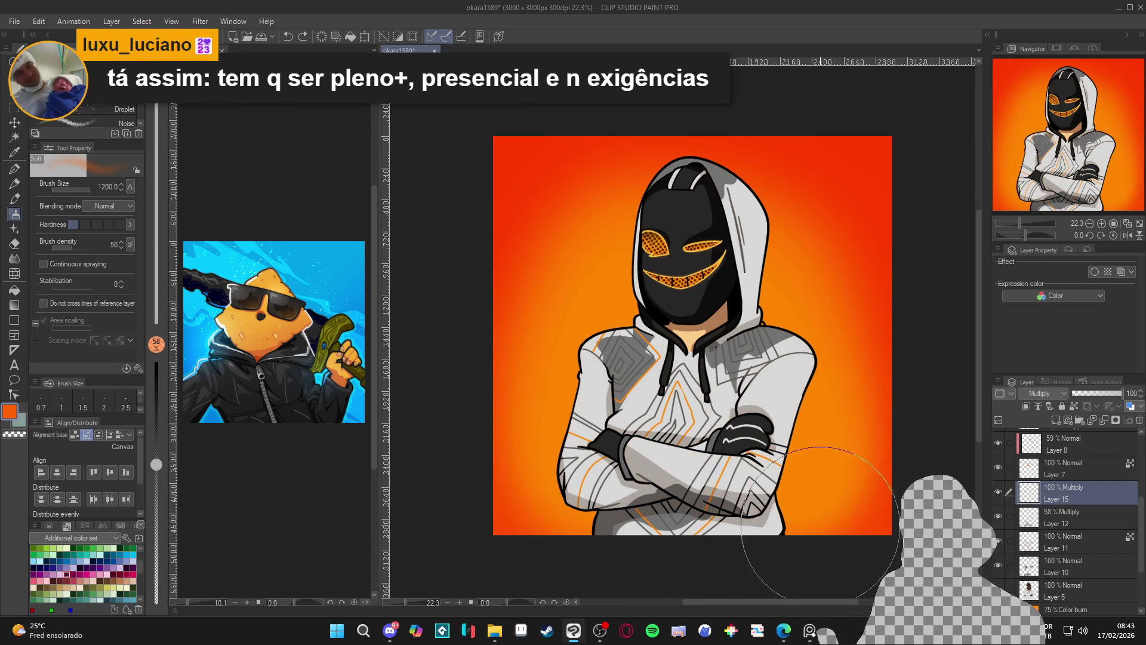
{"action": "mouse_move", "coordinate": [649, 545]}
{"action": "left_mouse_down"}
{"action": "mouse_move", "coordinate": [593, 530]}
{"action": "mouse_move", "coordinate": [850, 508]}
{"action": "left_mouse_up"}
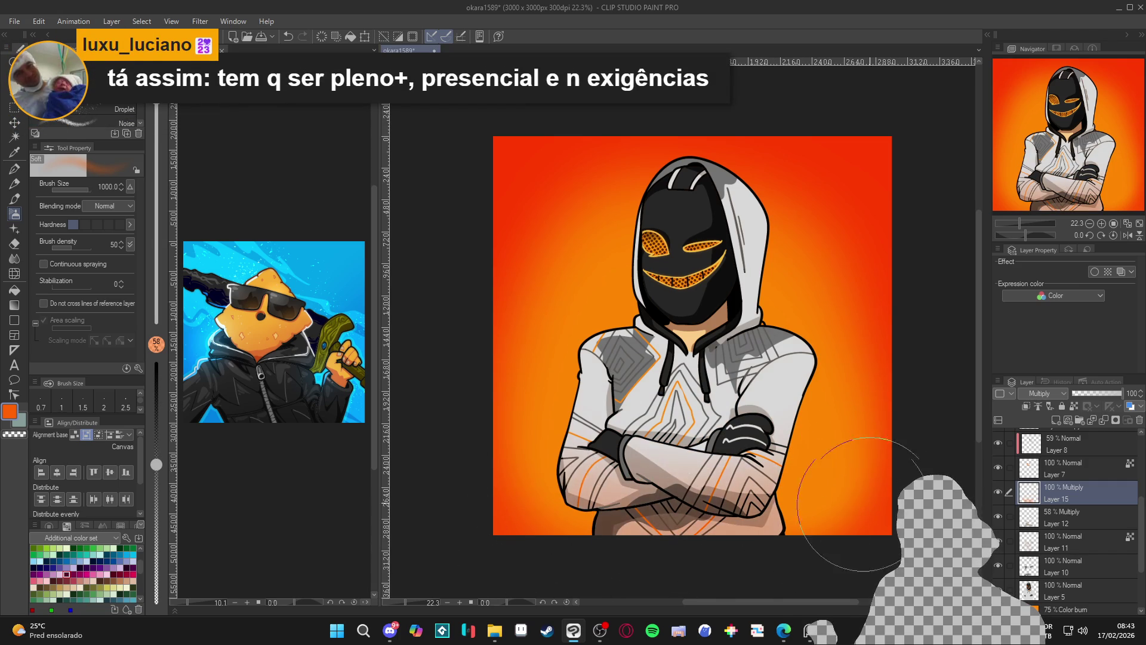
{"action": "key", "text": "bracketright"}
{"action": "key", "text": "bracketright"}
{"action": "key", "text": "bracketright"}
{"action": "key", "text": "bracketleft"}
{"action": "key", "text": "bracketleft"}
{"action": "key", "text": "bracketleft"}
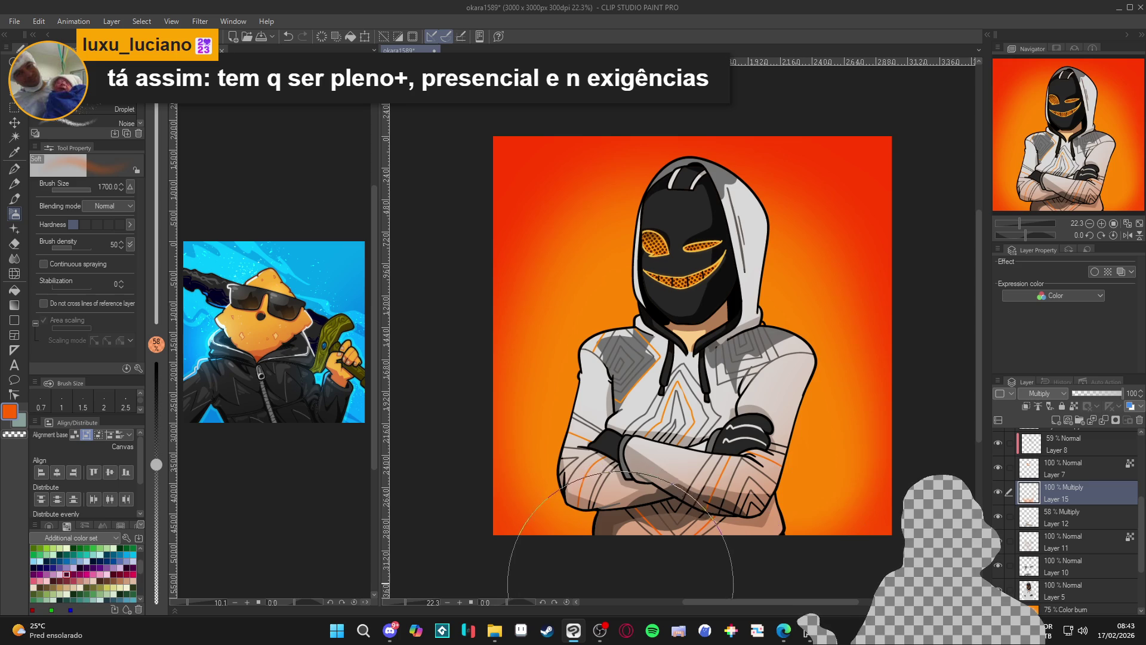
{"action": "key", "text": "bracketleft"}
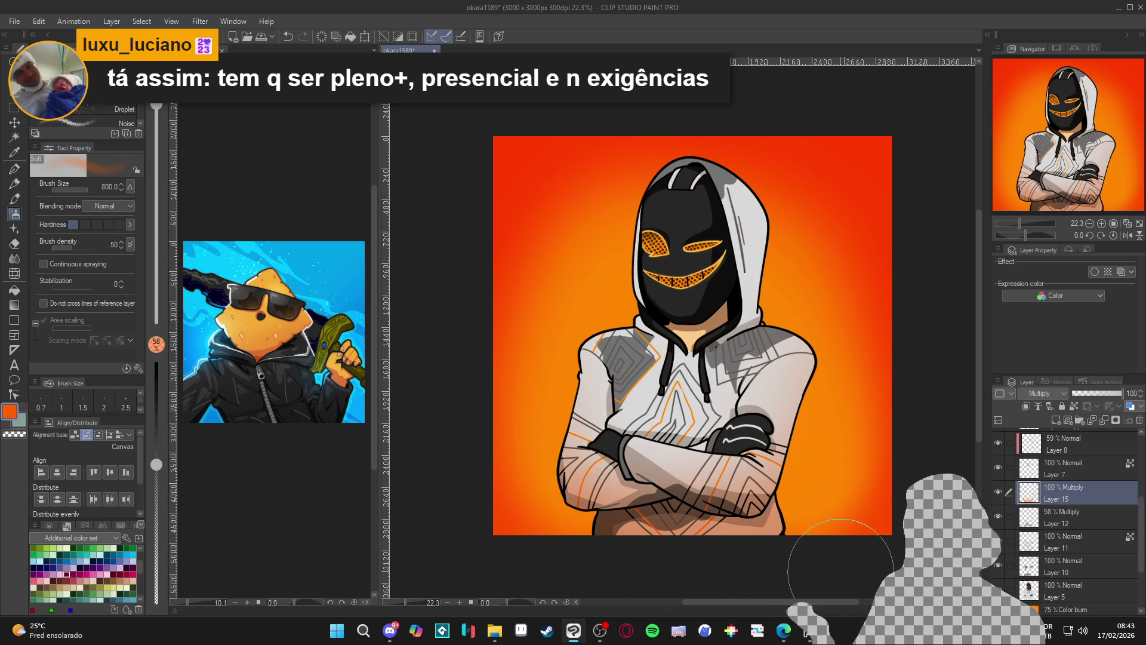
{"action": "key", "text": "bracketright"}
{"action": "key", "text": "bracketright"}
{"action": "key", "text": "bracketright"}
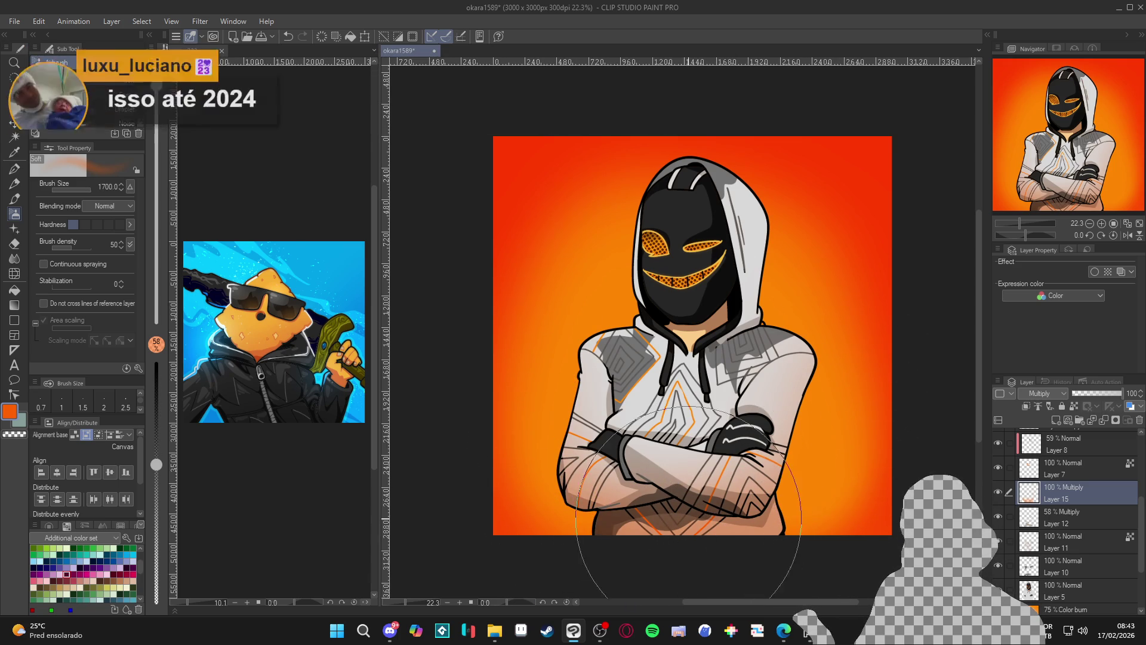
{"action": "key", "text": "bracketleft"}
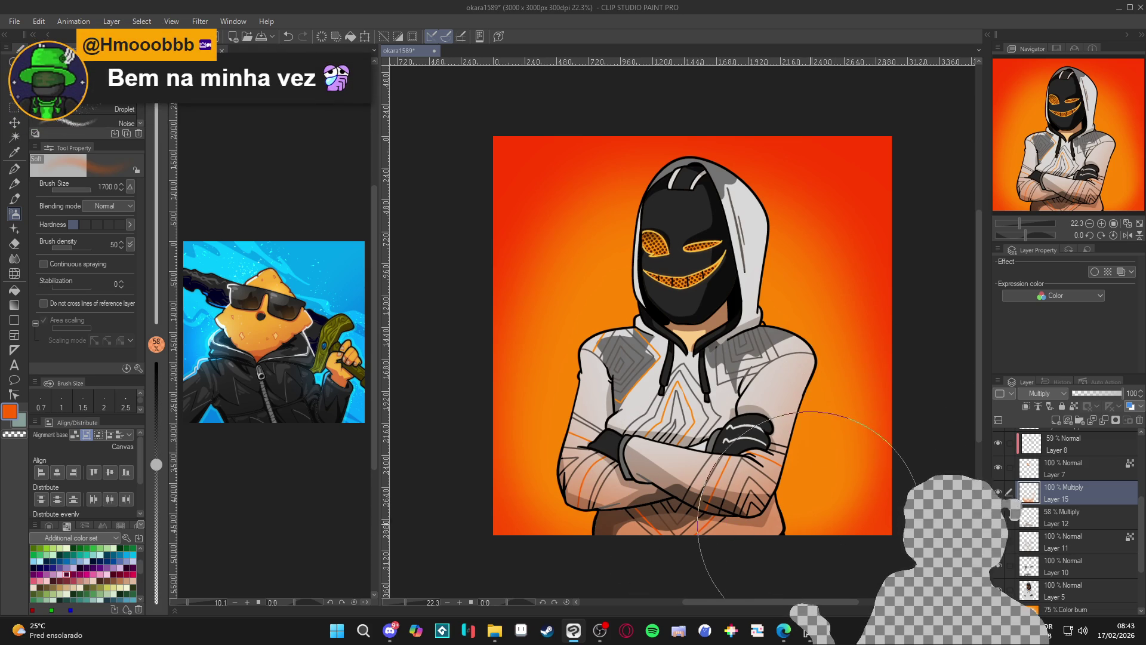
{"action": "key", "text": "bracketleft"}
{"action": "key", "text": "bracketleft"}
{"action": "key", "text": "bracketleft"}
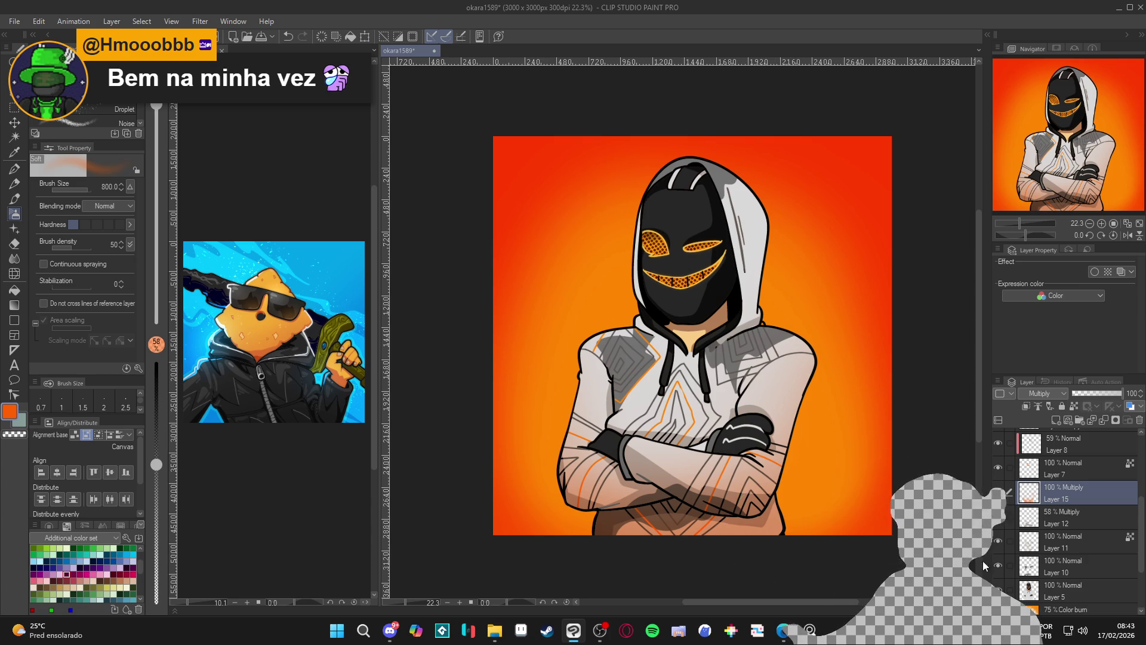
- Compare the orange tint layer, apply a Fill click on the canvas, and save
{"action": "left_click", "coordinate": [996, 495]}
{"action": "left_click", "coordinate": [996, 496]}
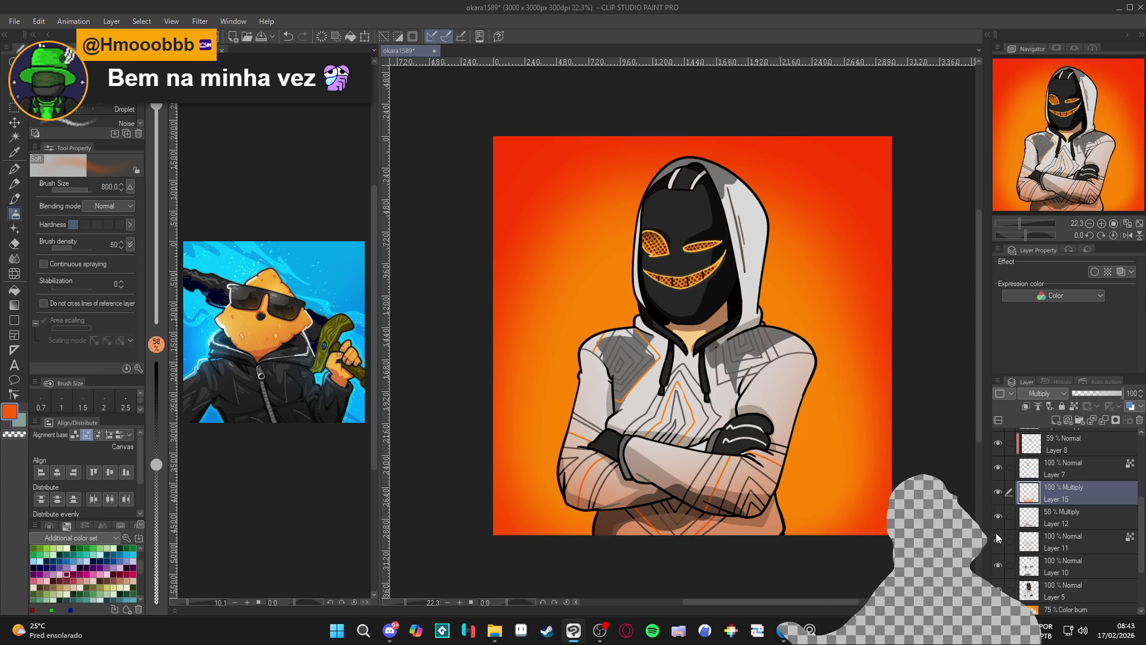
{"action": "key", "text": "g"}
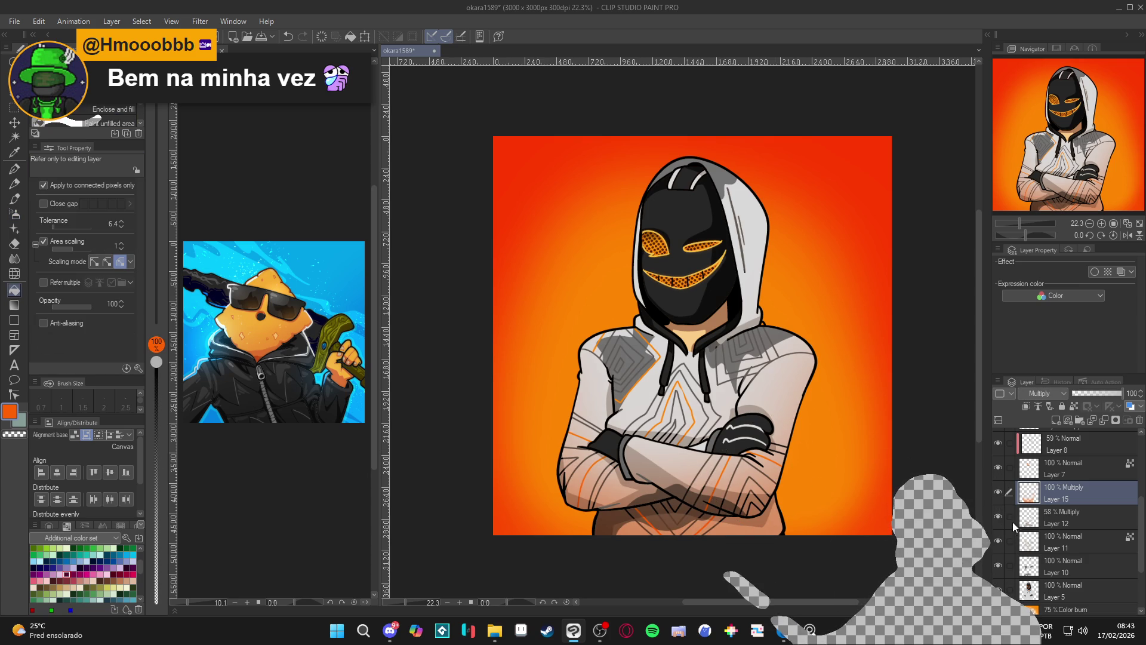
{"action": "left_click", "coordinate": [806, 493]}
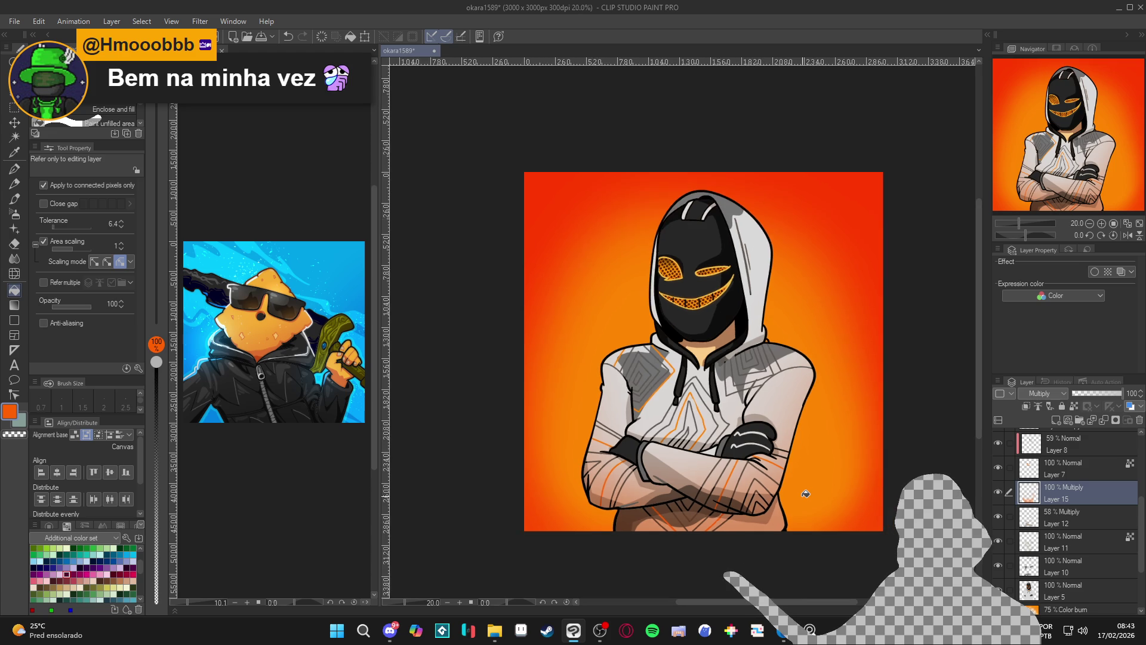
{"action": "key", "text": "ctrl+s"}
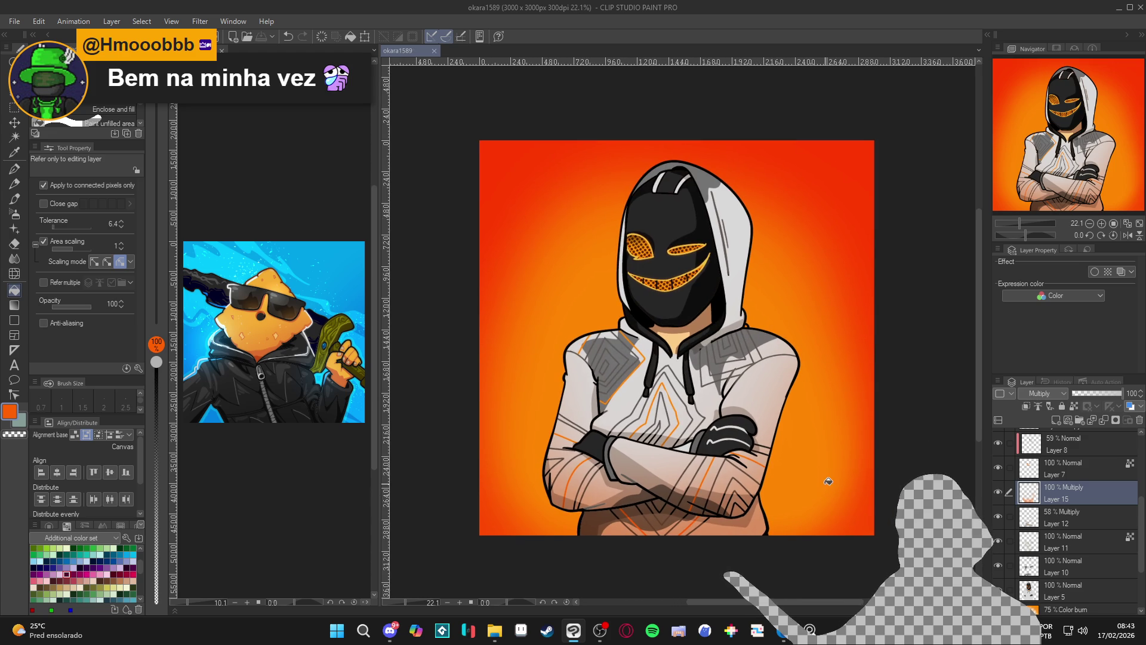
- Compare the mask eye glow, then select Layer 4 with the G-pen set to white
{"action": "scroll", "coordinate": [828, 482], "scroll_direction": "down", "scroll_amount": 1}
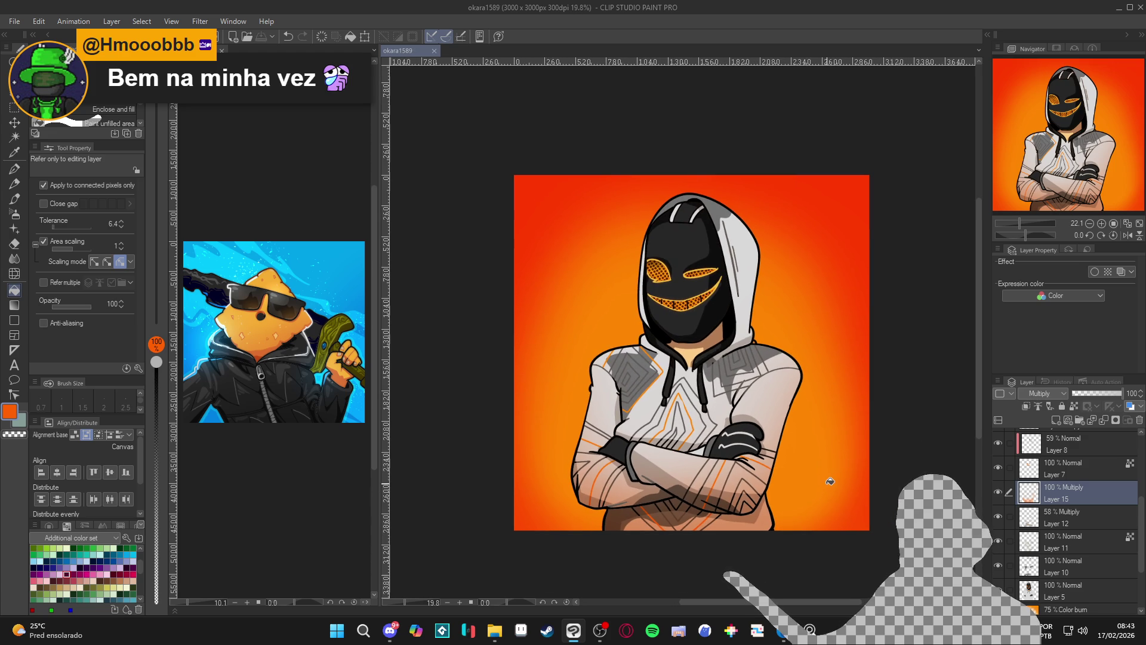
{"action": "scroll", "coordinate": [997, 500], "scroll_direction": "up", "scroll_amount": 3}
{"action": "left_click", "coordinate": [998, 495]}
{"action": "left_click", "coordinate": [998, 496]}
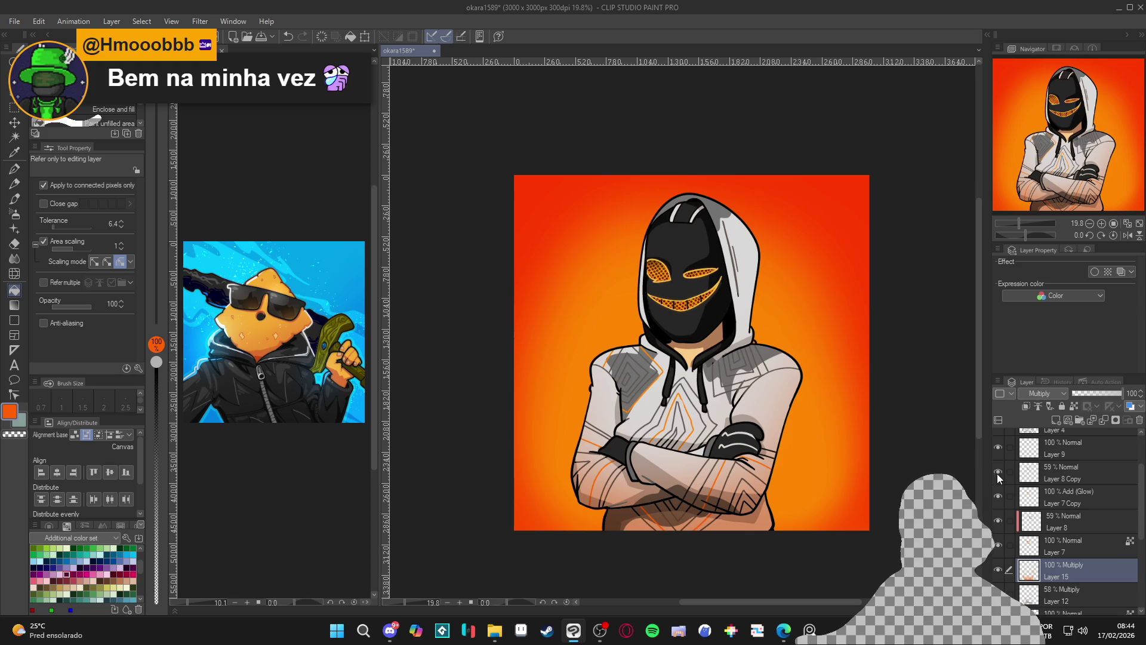
{"action": "scroll", "coordinate": [997, 474], "scroll_direction": "up", "scroll_amount": 1}
{"action": "left_click", "coordinate": [1040, 458]}
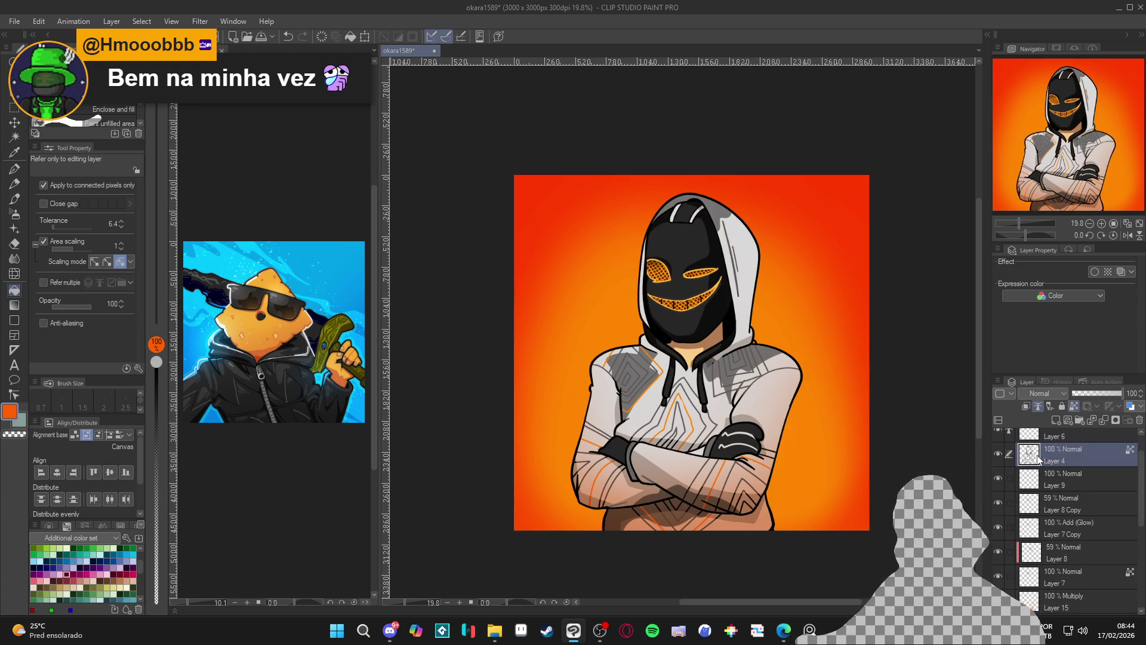
{"action": "key", "text": "p"}
{"action": "left_click", "coordinate": [751, 253], "text": "alt"}
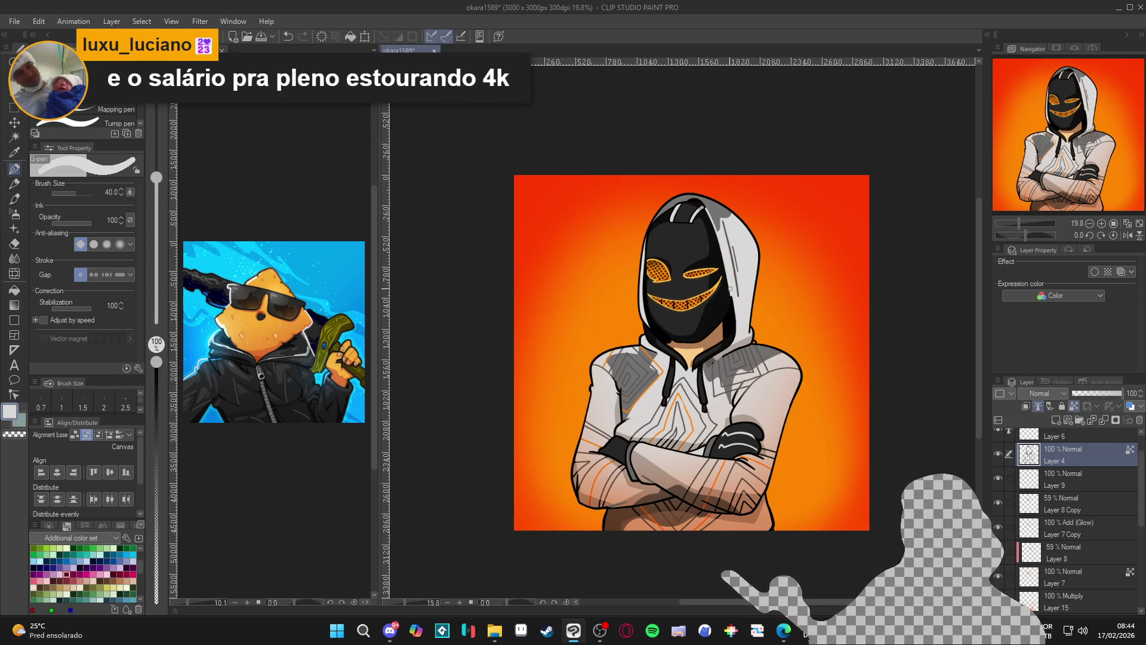
{"action": "scroll", "coordinate": [722, 304], "scroll_direction": "down", "scroll_amount": 1}
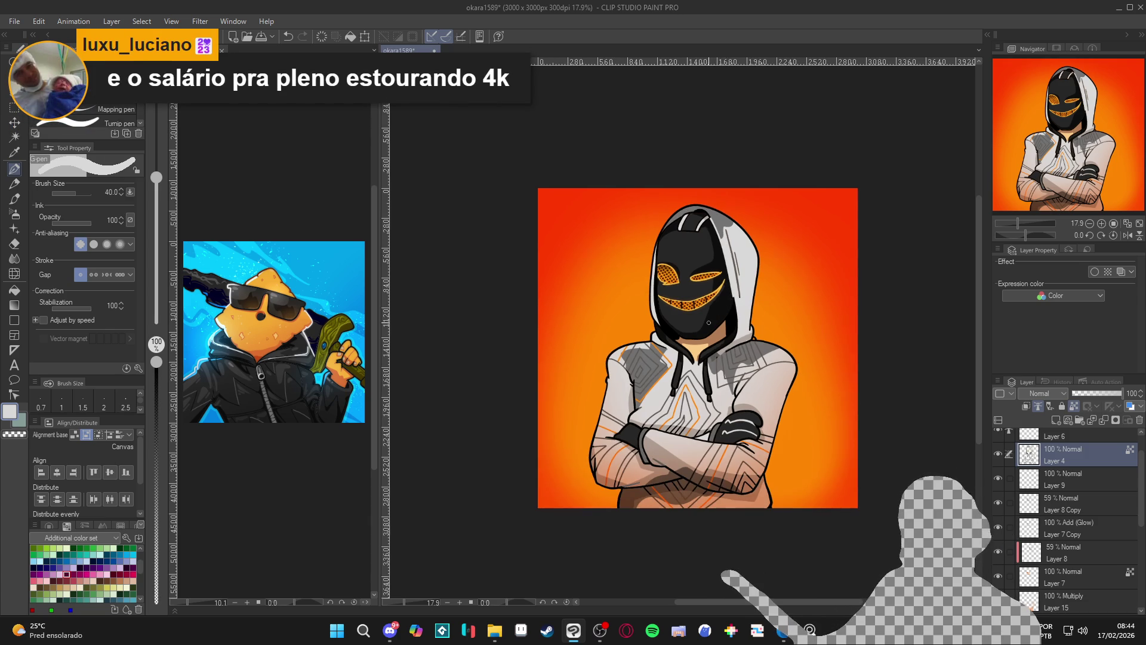
- Save the hooded character artwork and zoom around to inspect it
{"action": "key", "text": "ctrl+s"}
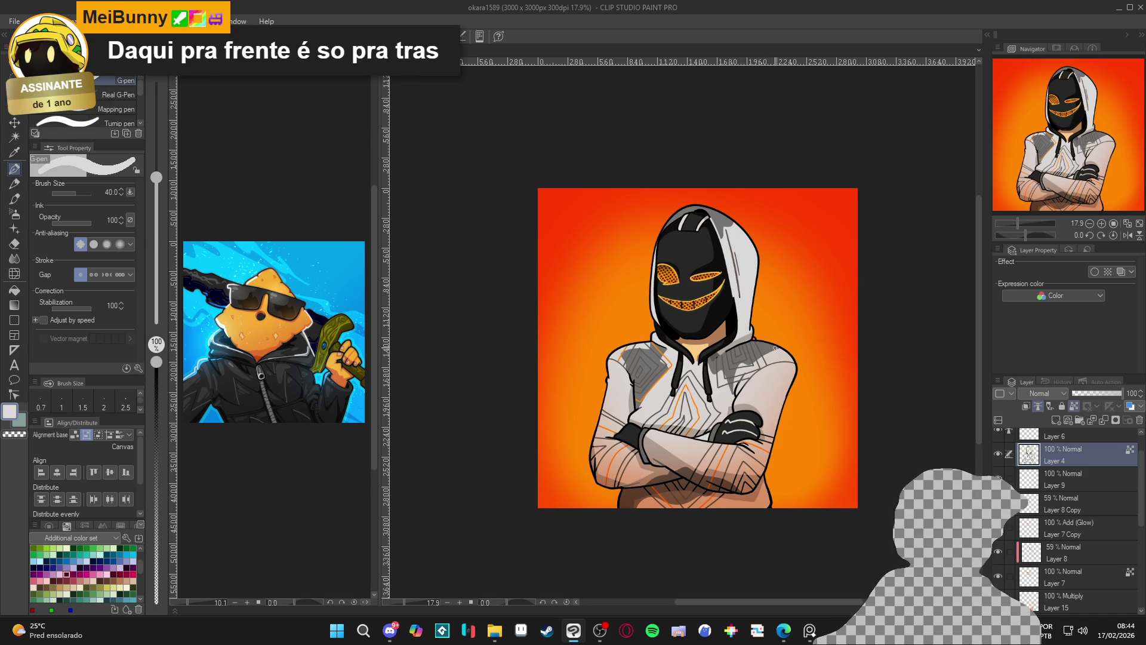
{"action": "scroll", "coordinate": [671, 309], "scroll_direction": "up", "scroll_amount": 2}
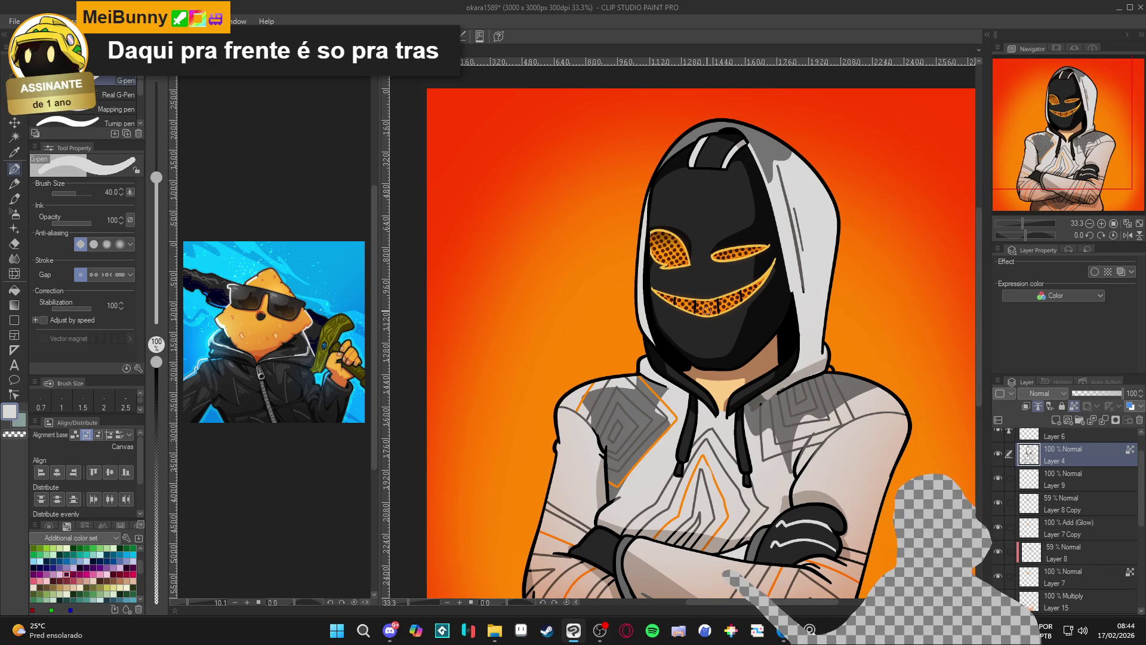
{"action": "scroll", "coordinate": [707, 311], "scroll_direction": "down", "scroll_amount": 4}
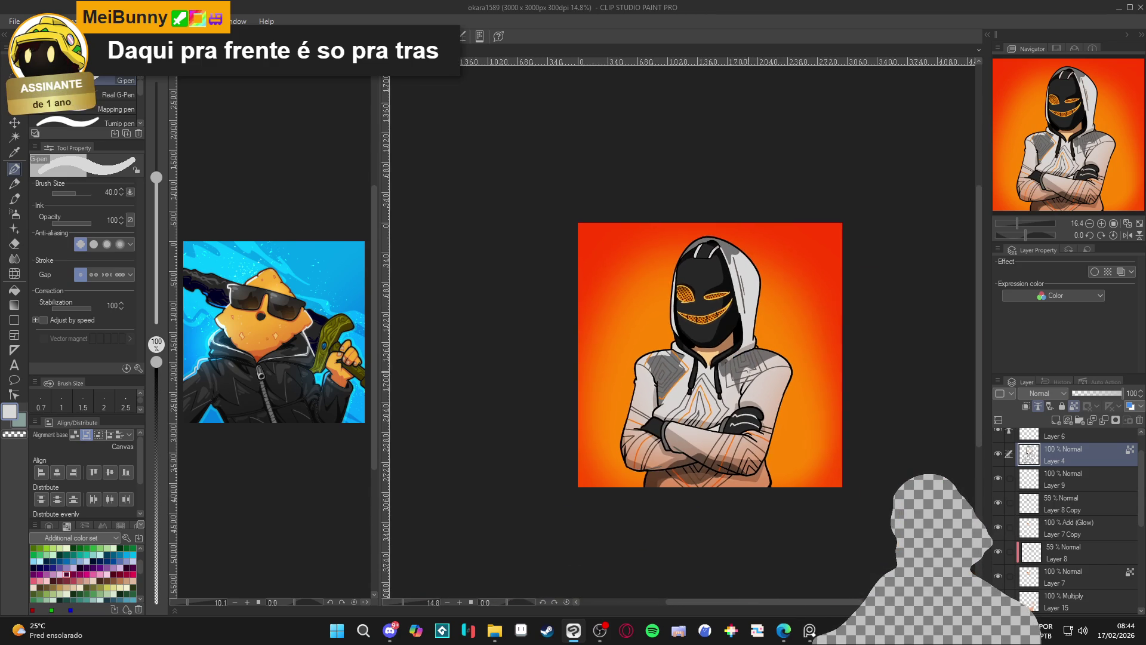
{"action": "scroll", "coordinate": [711, 399], "scroll_direction": "up", "scroll_amount": 2}
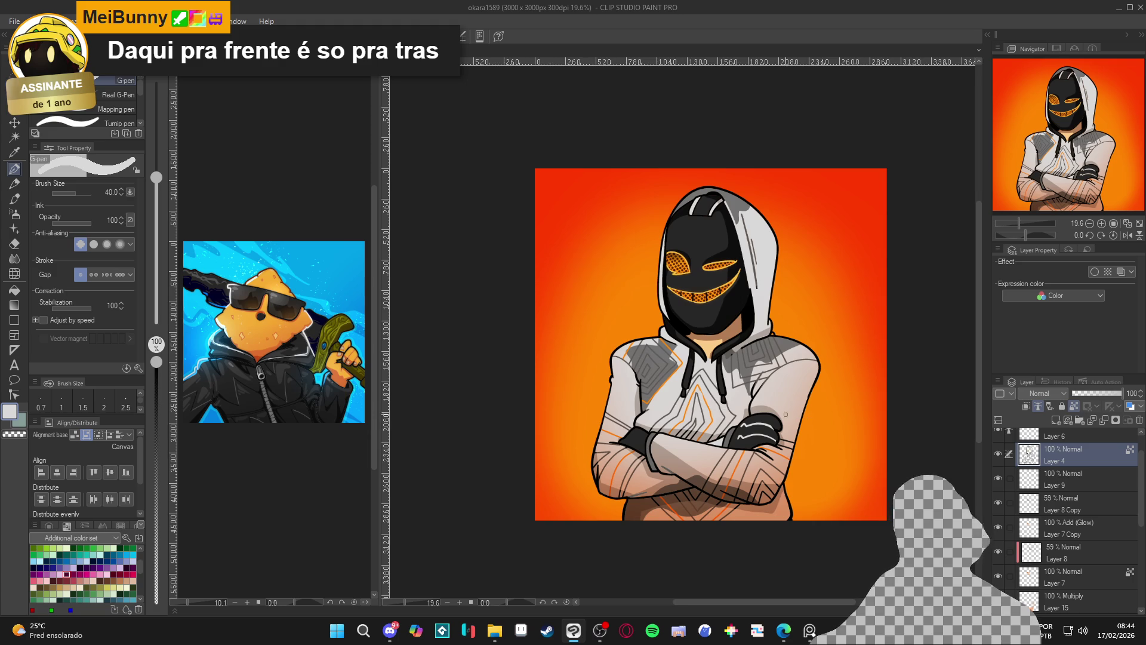
{"action": "scroll", "coordinate": [798, 416], "scroll_direction": "down", "scroll_amount": 1}
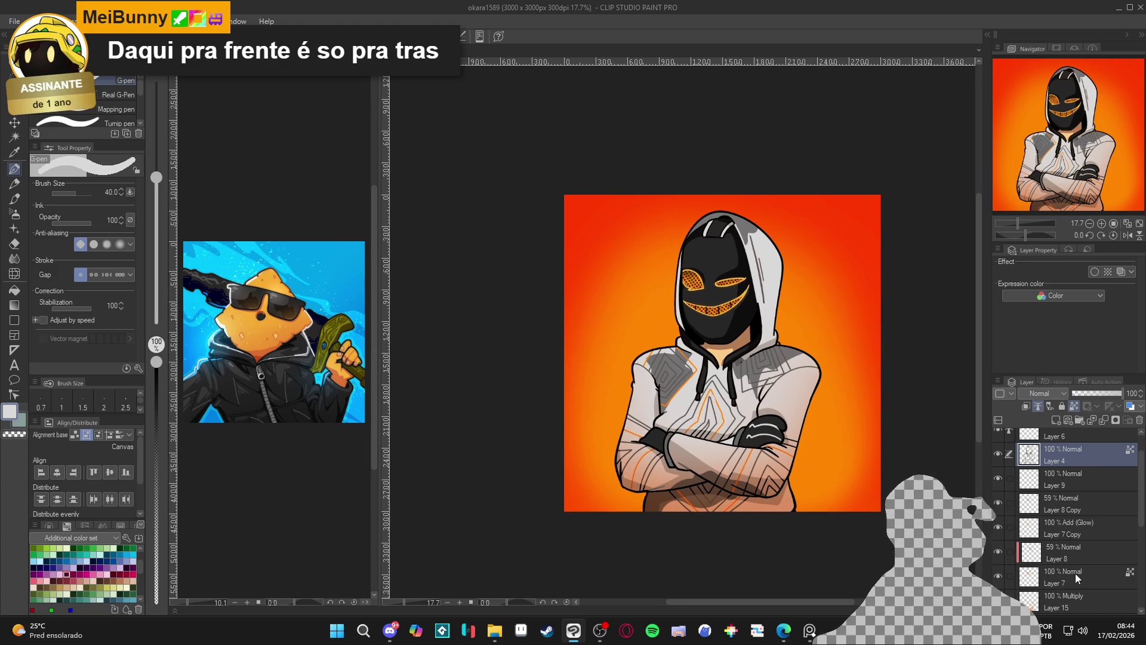
{"action": "scroll", "coordinate": [1068, 569], "scroll_direction": "down", "scroll_amount": 2}
- Hide and re-show Layer 15's shading to compare the figure with and without it
{"action": "left_click", "coordinate": [1000, 540]}
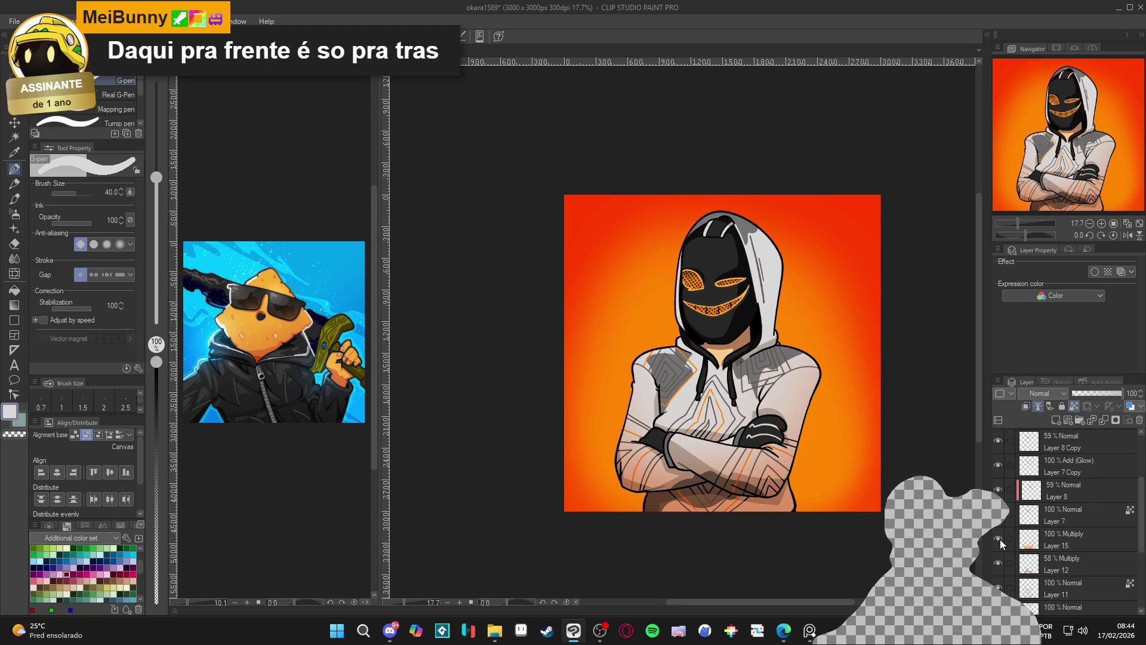
{"action": "left_click", "coordinate": [1000, 538]}
{"action": "left_click", "coordinate": [1001, 537]}
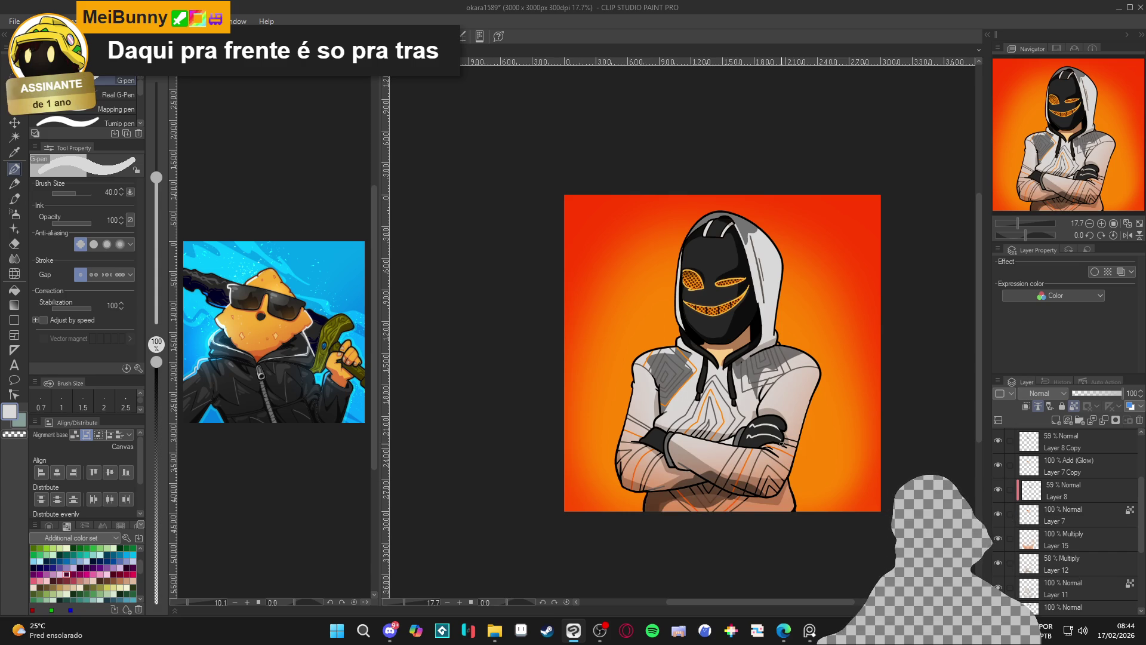
{"action": "mouse_move", "coordinate": [782, 639]}
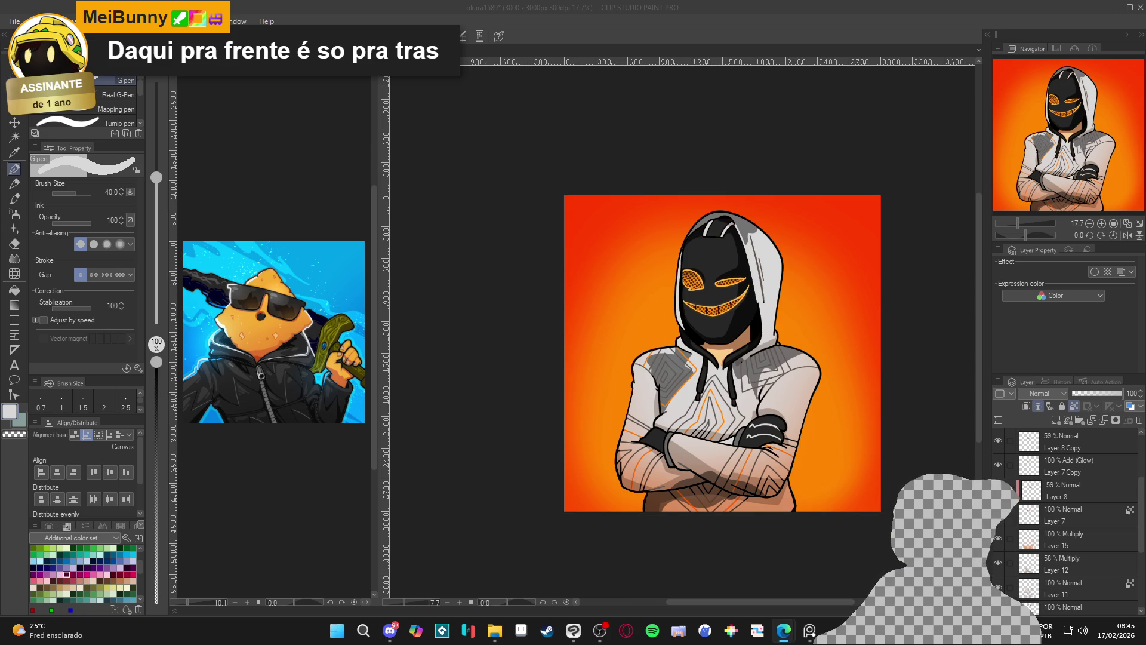
- Search the web for 'dots pattern' in Edge
{"action": "left_click", "coordinate": [783, 630]}
{"action": "type", "text": "do"}
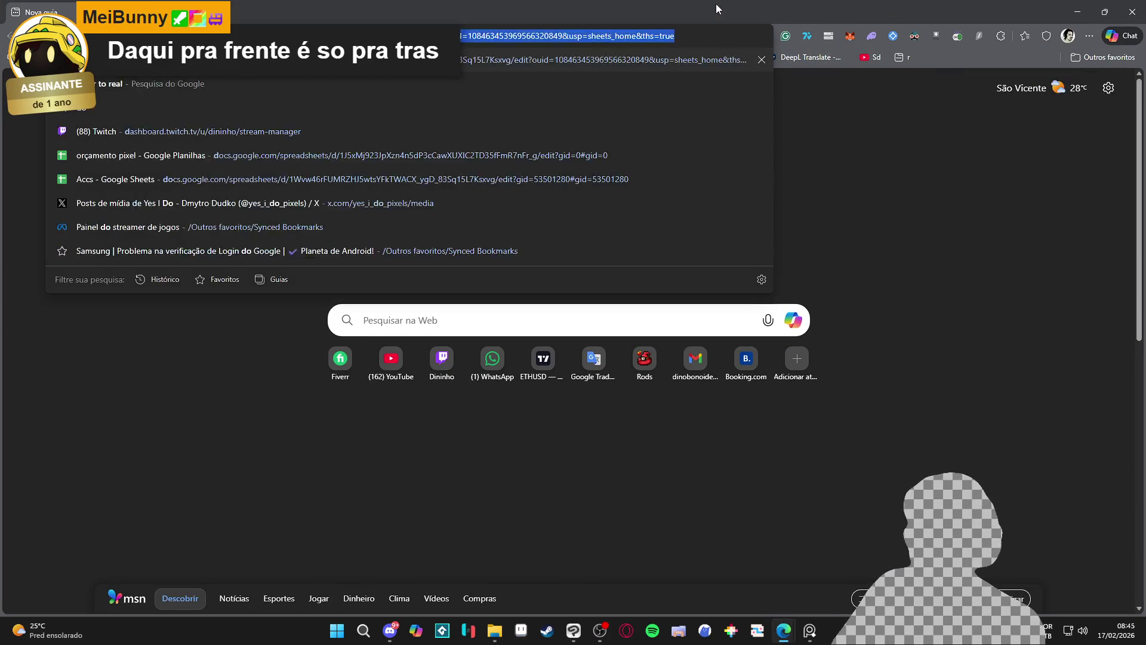
{"action": "type", "text": "ts pattern"}
{"action": "key", "text": "Return"}
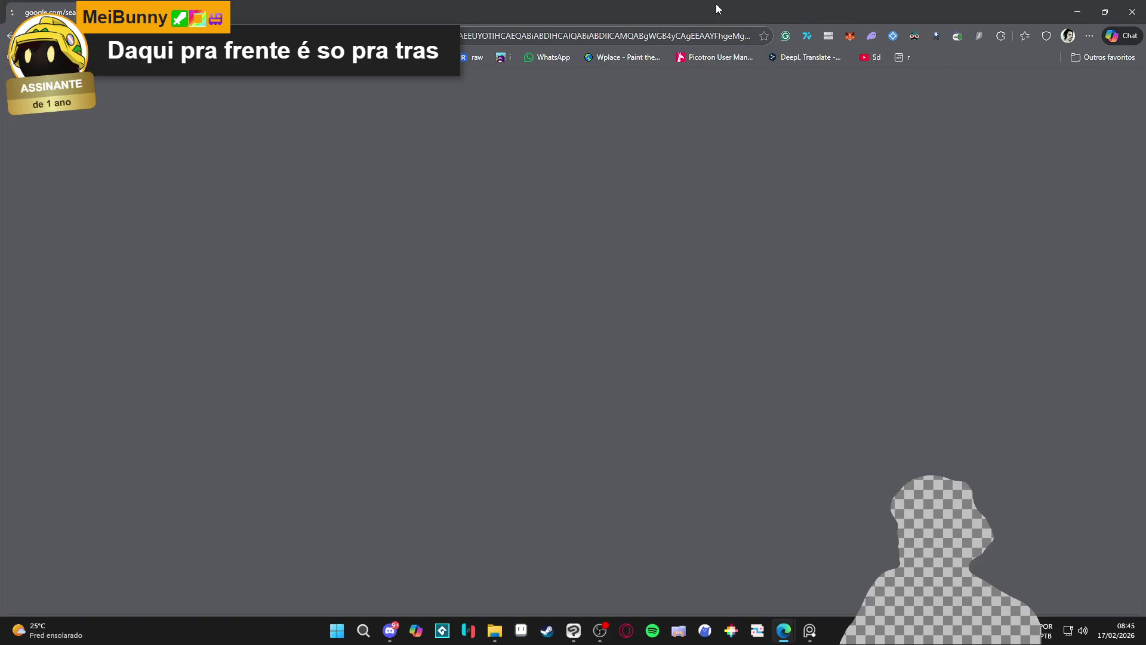
- Copy the Etsy polka-dot image and minimize the browser
{"action": "left_click", "coordinate": [383, 224]}
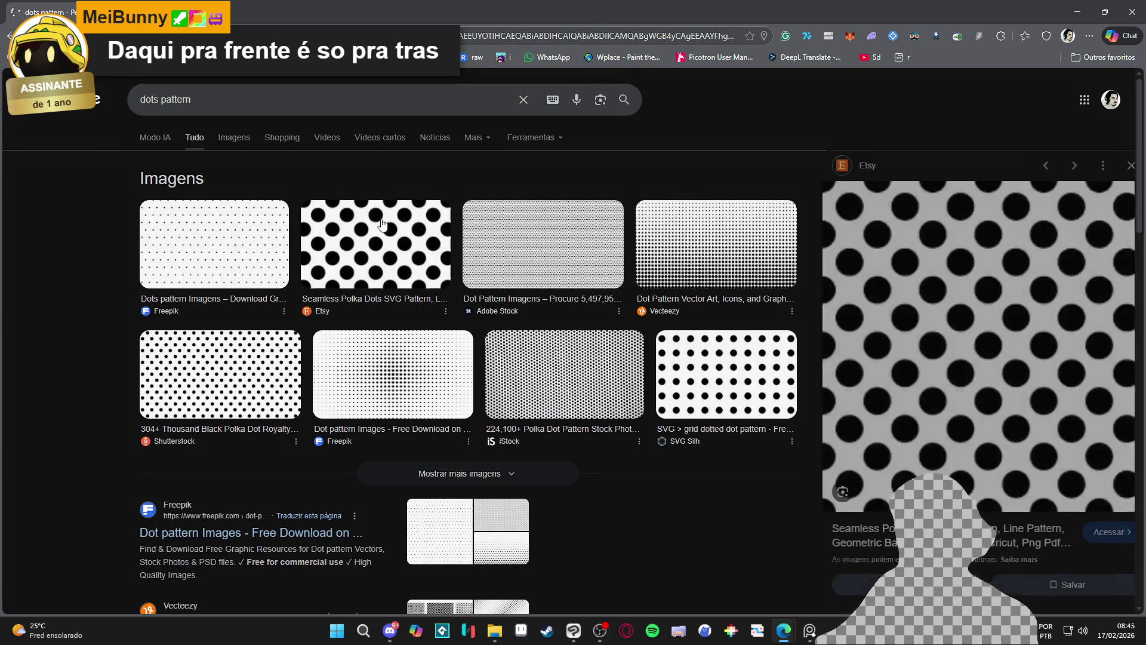
{"action": "right_click", "coordinate": [896, 264]}
{"action": "left_click", "coordinate": [954, 438]}
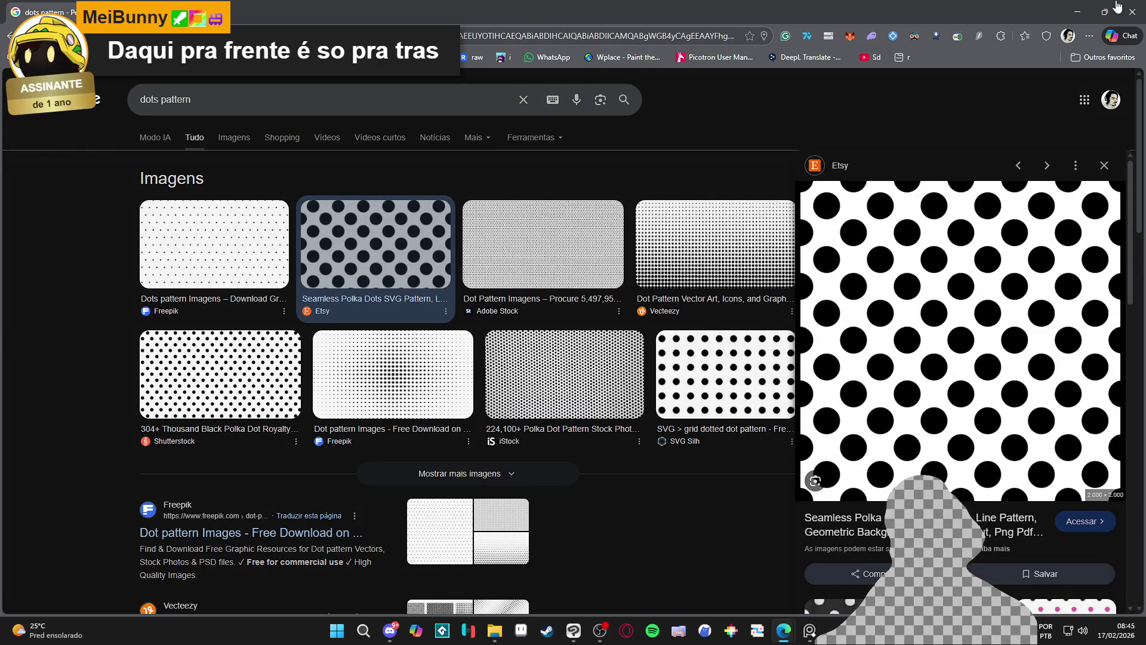
{"action": "left_click", "coordinate": [1077, 12]}
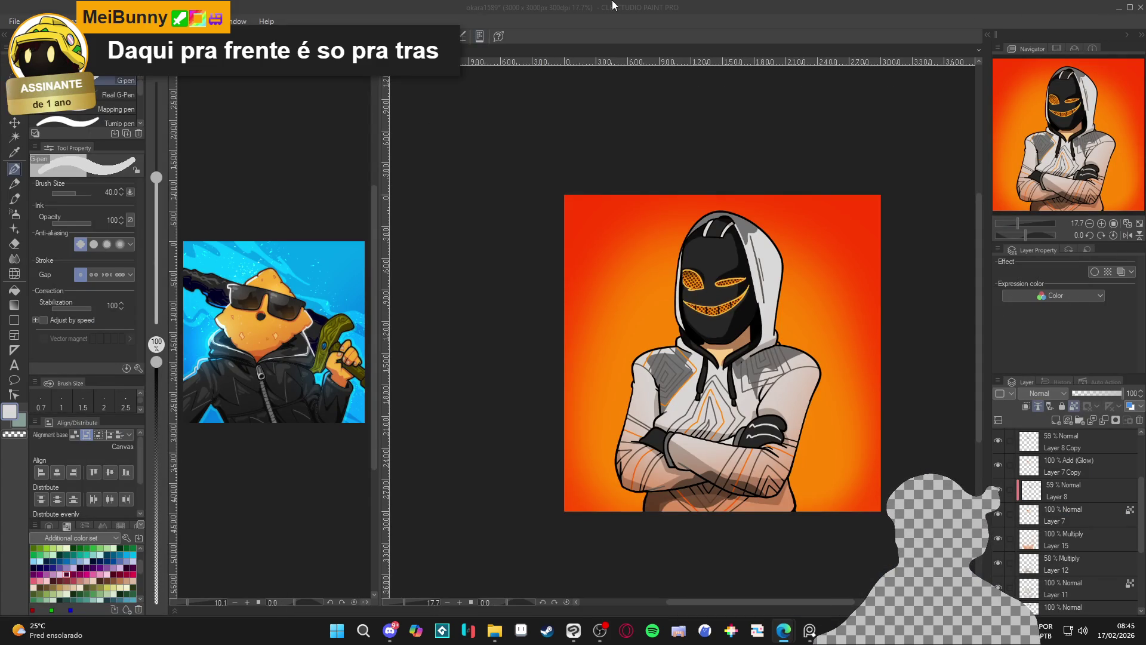
- Create a blank canvas and paste the dots, then undo and discard it unsaved
{"action": "left_click", "coordinate": [572, 6]}
{"action": "left_click", "coordinate": [15, 21]}
{"action": "left_click", "coordinate": [12, 36]}
{"action": "left_click", "coordinate": [827, 188]}
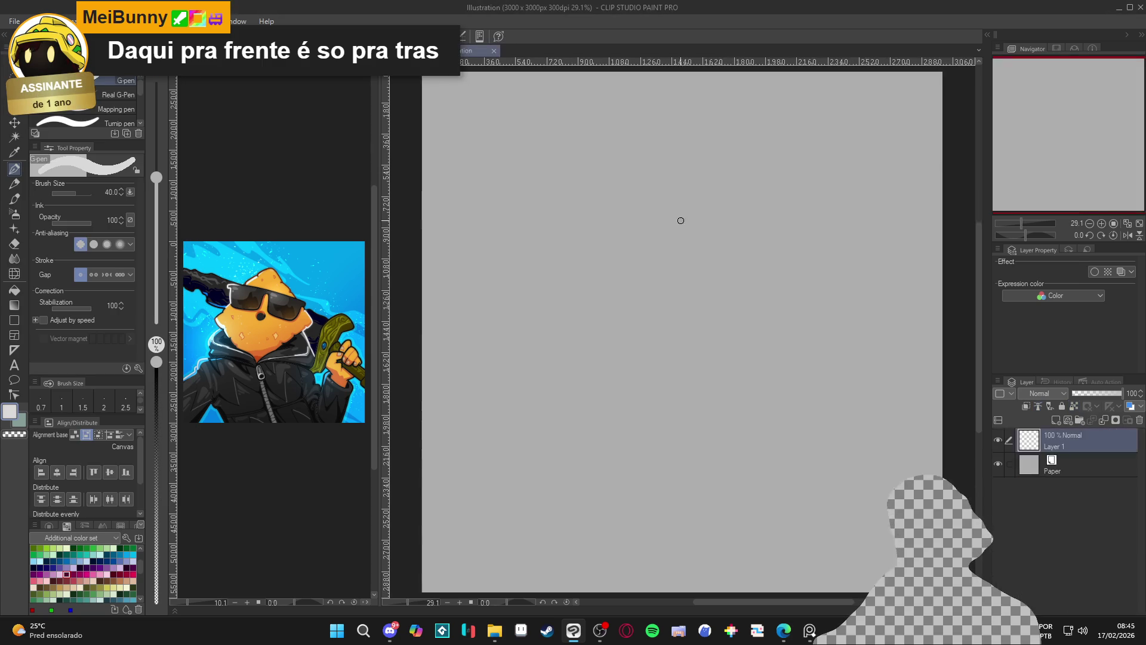
{"action": "key", "text": "ctrl+v"}
{"action": "scroll", "coordinate": [607, 151], "scroll_direction": "down", "scroll_amount": 3}
{"action": "key", "text": "ctrl+z"}
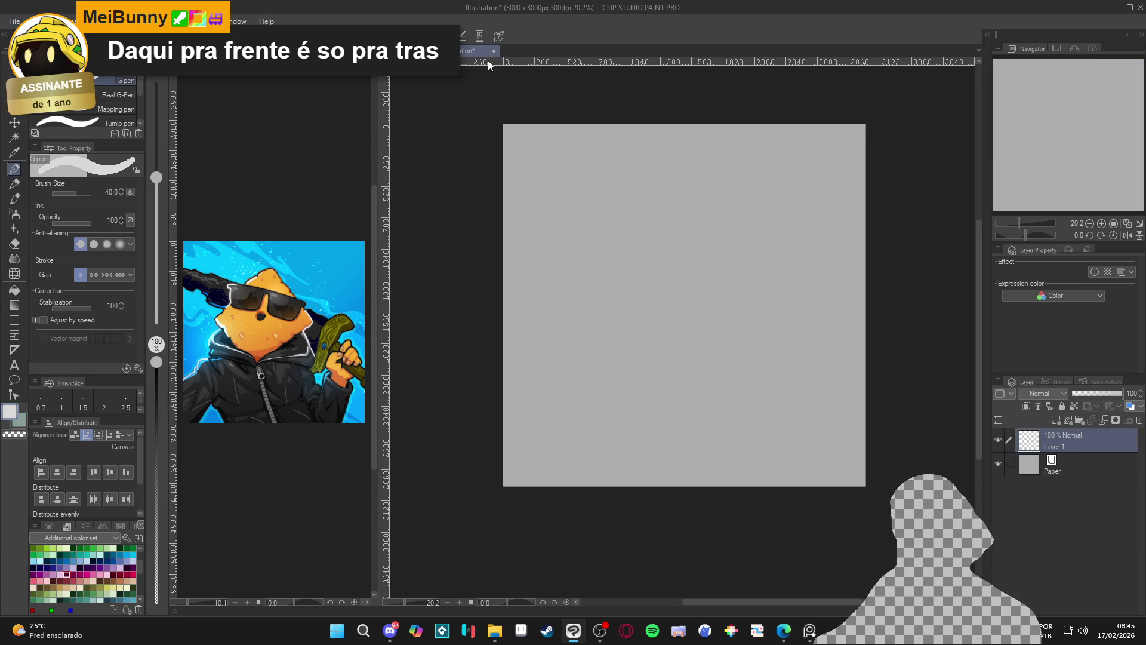
{"action": "left_click", "coordinate": [495, 51]}
{"action": "left_click", "coordinate": [583, 234]}
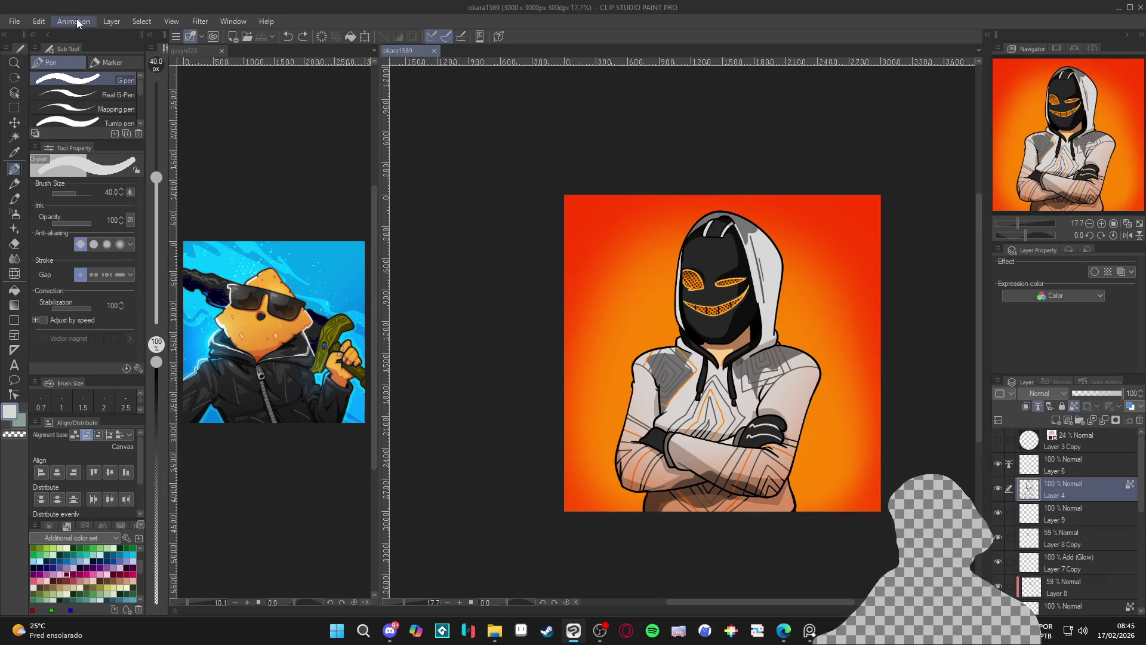
- Create a new canvas from the copied polka-dot image on the clipboard
{"action": "left_click", "coordinate": [19, 21]}
{"action": "left_click", "coordinate": [72, 59]}
{"action": "scroll", "coordinate": [700, 238], "scroll_direction": "down", "scroll_amount": 5}
{"action": "scroll", "coordinate": [700, 238], "scroll_direction": "down", "scroll_amount": 1}
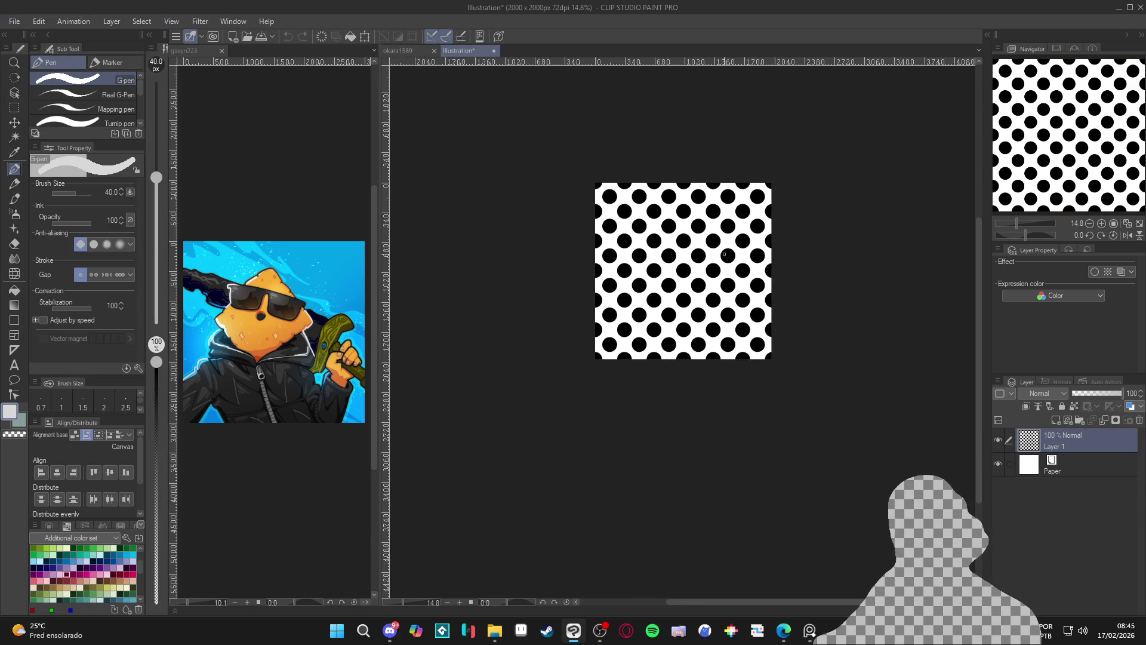
{"action": "left_click_drag", "start_coordinate": [699, 259], "coordinate": [570, 260]}
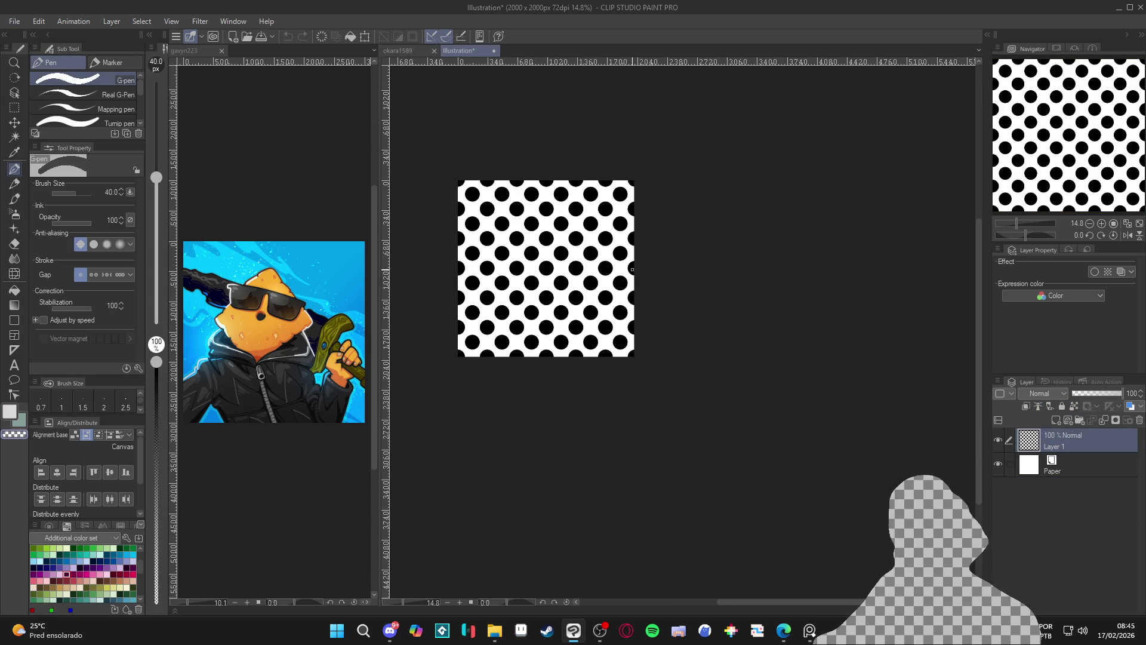
- Enlarge the dot canvas to 5839 × 4511 px with Change Canvas Size
{"action": "left_click", "coordinate": [37, 22]}
{"action": "left_click", "coordinate": [108, 370]}
{"action": "mouse_move", "coordinate": [632, 361]}
{"action": "left_mouse_down"}
{"action": "mouse_move", "coordinate": [752, 458]}
{"action": "mouse_move", "coordinate": [1027, 489]}
{"action": "left_mouse_up"}
{"action": "left_click", "coordinate": [1112, 95]}
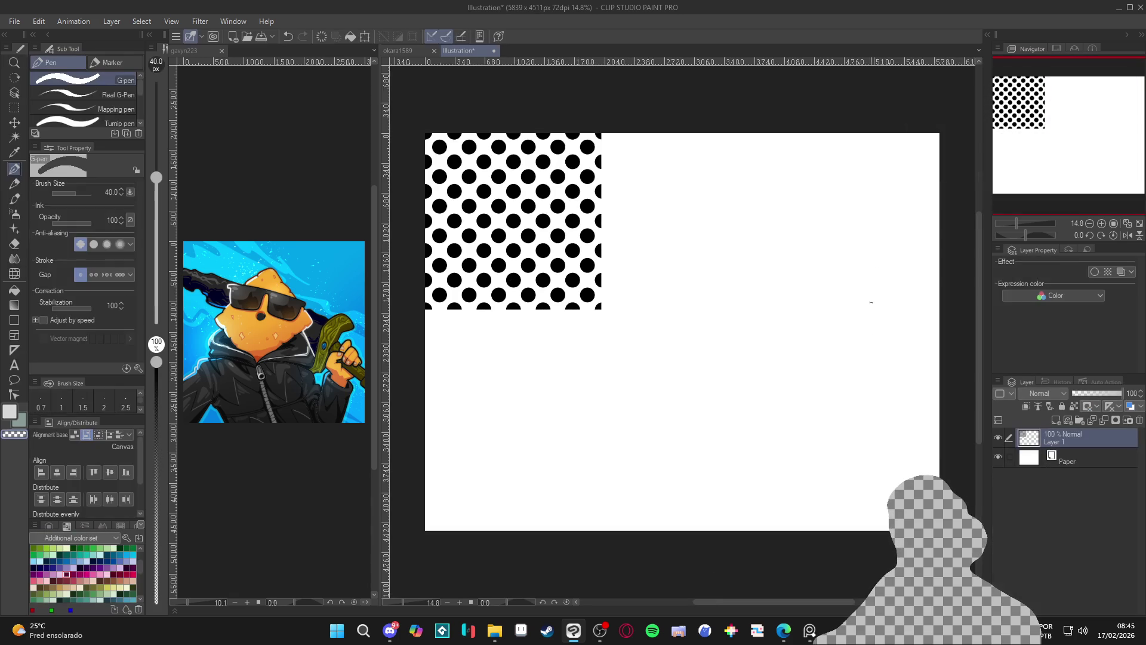
- Paste a second copy of the dot tile and try placing it beside and below the original
{"action": "key", "text": "ctrl+x"}
{"action": "key", "text": "ctrl+v"}
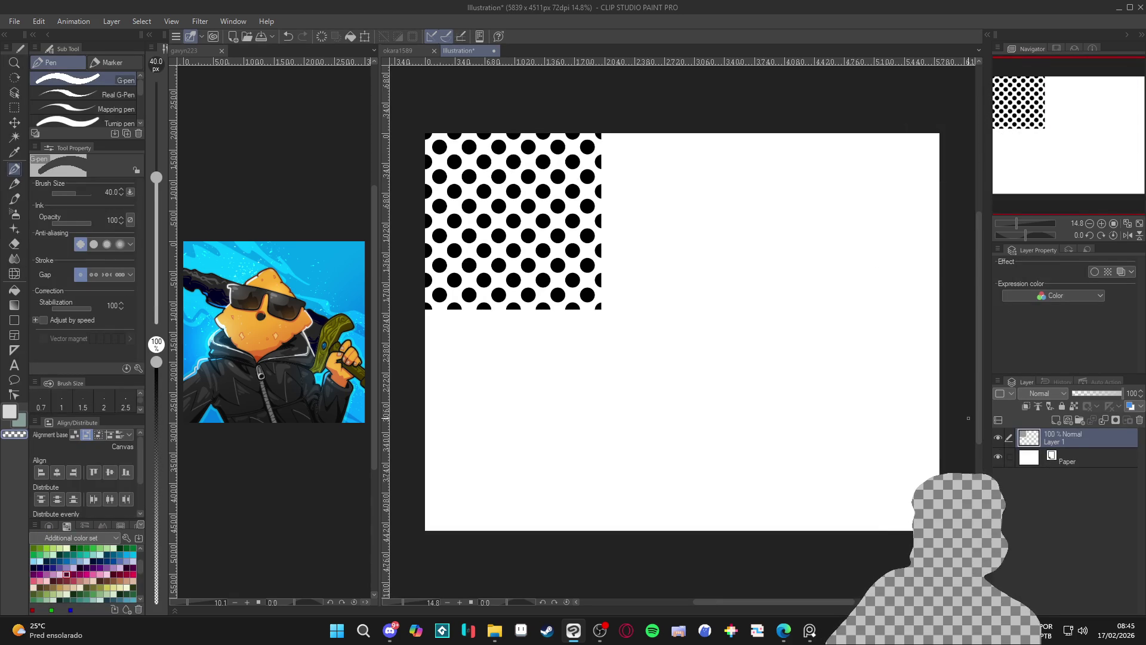
{"action": "key", "text": "k"}
{"action": "mouse_move", "coordinate": [517, 258]}
{"action": "left_mouse_down"}
{"action": "mouse_move", "coordinate": [657, 256]}
{"action": "mouse_move", "coordinate": [643, 265]}
{"action": "left_mouse_up"}
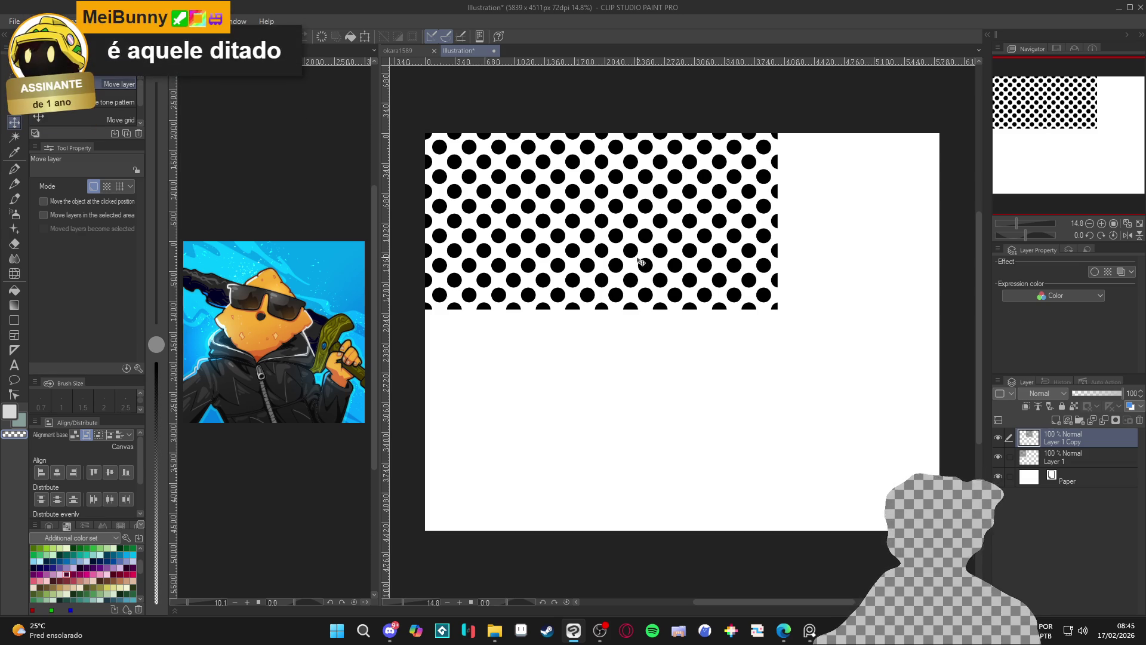
{"action": "key", "text": "ctrl+e"}
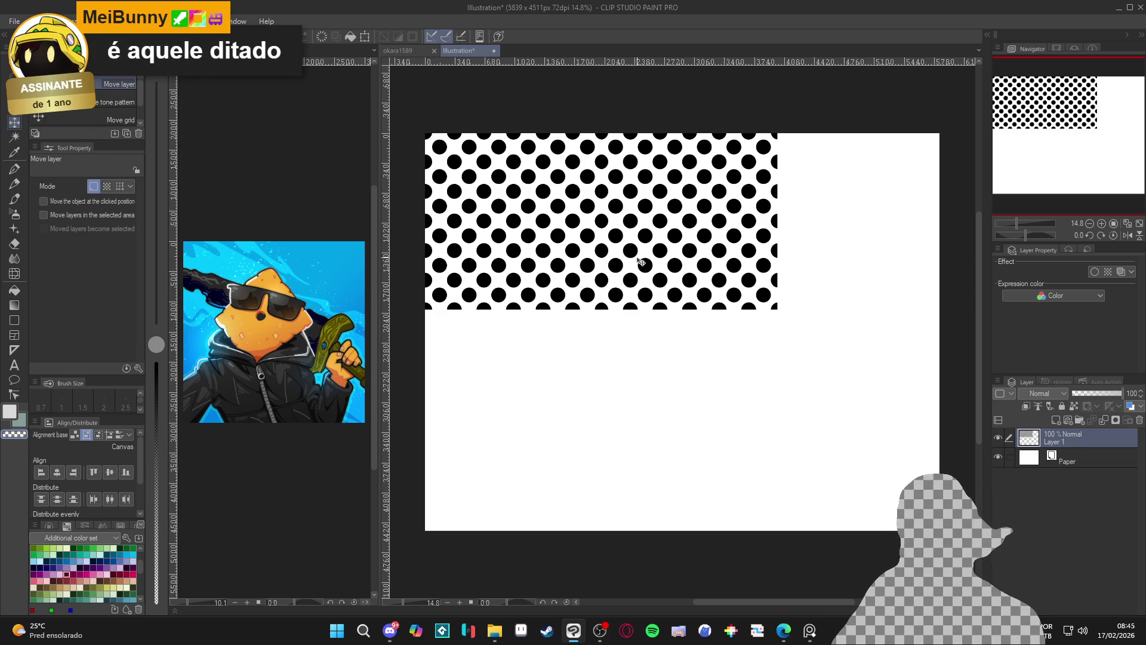
{"action": "key", "text": "ctrl+z"}
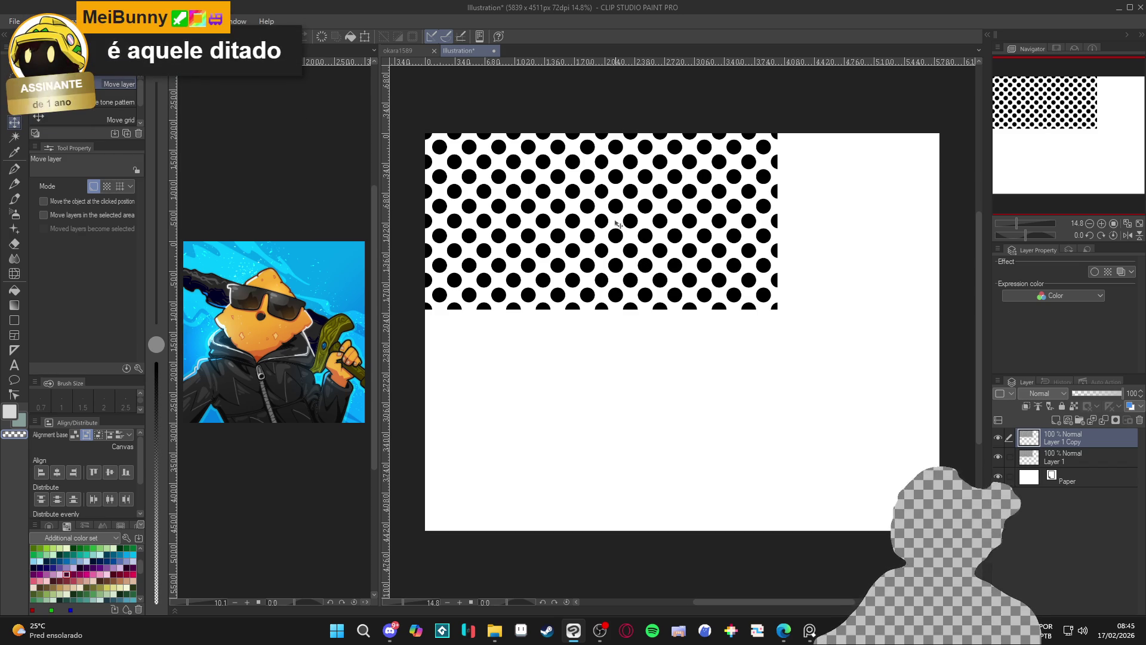
{"action": "mouse_move", "coordinate": [593, 217]}
{"action": "left_mouse_down"}
{"action": "mouse_move", "coordinate": [595, 396]}
{"action": "mouse_move", "coordinate": [574, 366]}
{"action": "left_mouse_up"}
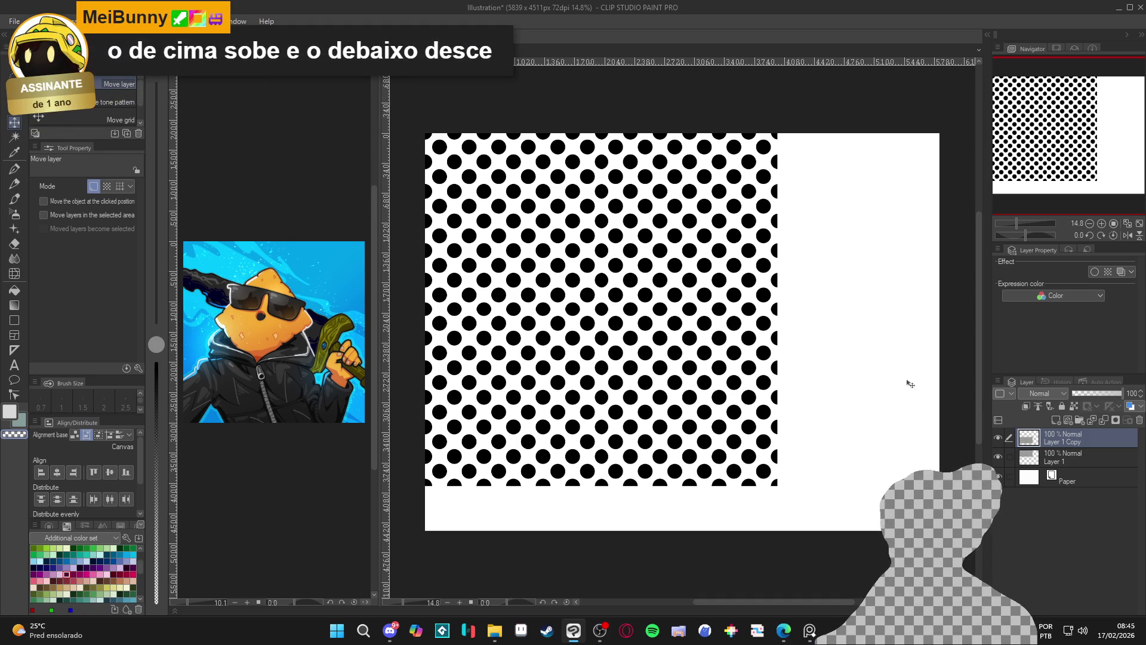
{"action": "key", "text": "ctrl+minus"}
{"action": "key", "text": "ctrl+minus"}
{"action": "key", "text": "ctrl+minus"}
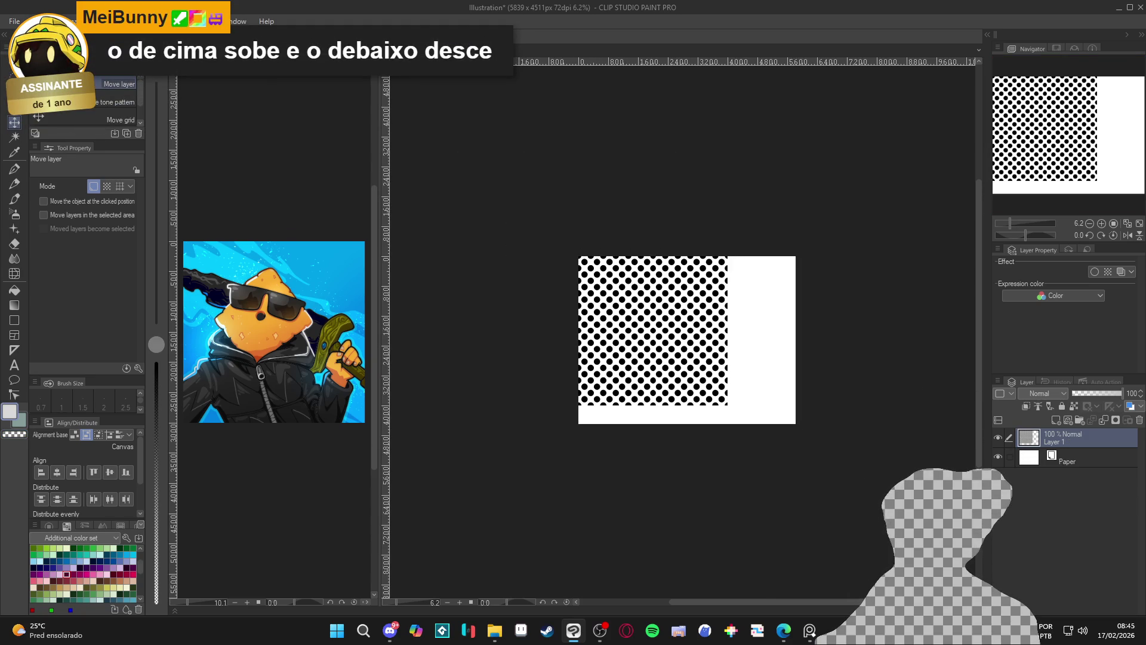
- Enlarge the canvas to roughly 11300 × 10500 px
{"action": "left_click", "coordinate": [35, 20]}
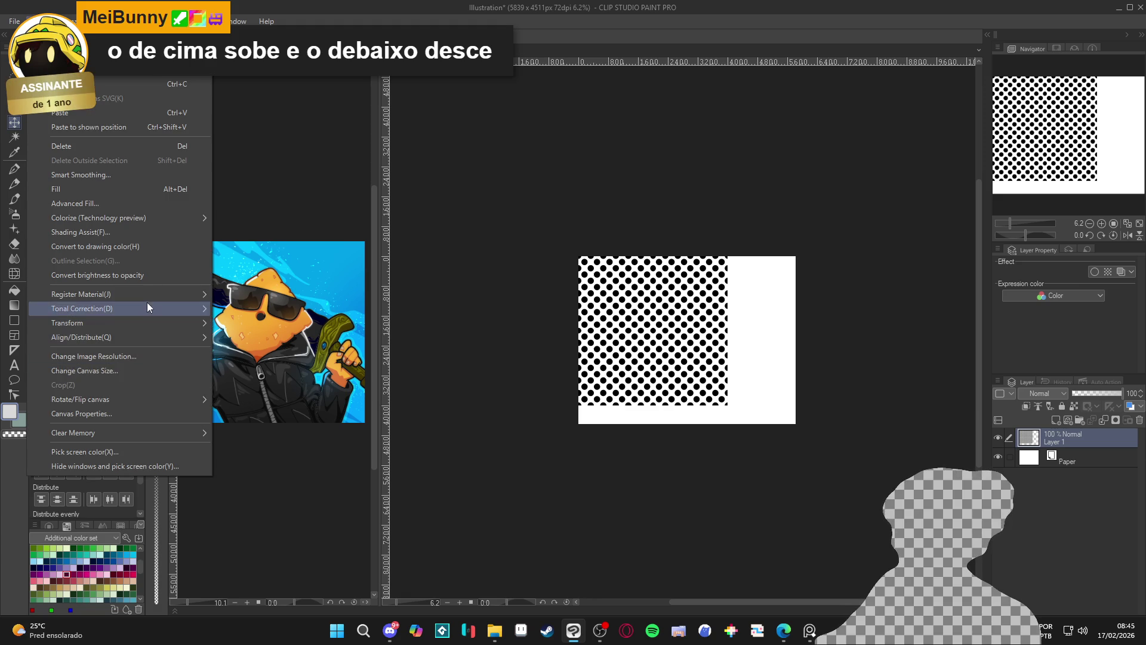
{"action": "left_click", "coordinate": [162, 372]}
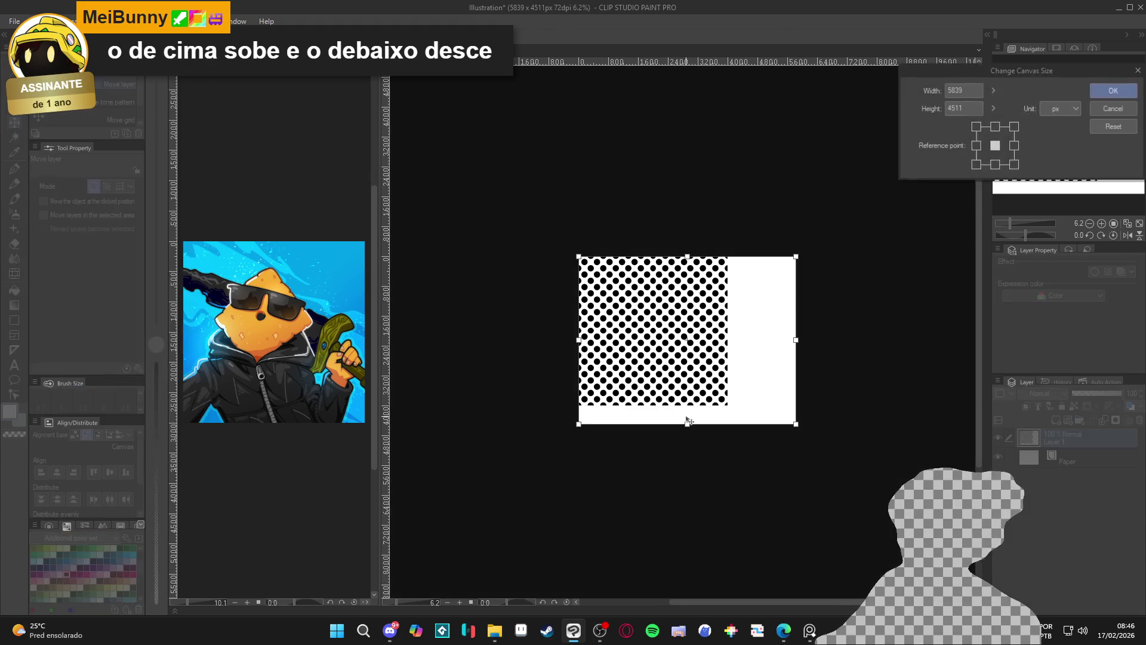
{"action": "left_click_drag", "start_coordinate": [785, 424], "coordinate": [967, 624]}
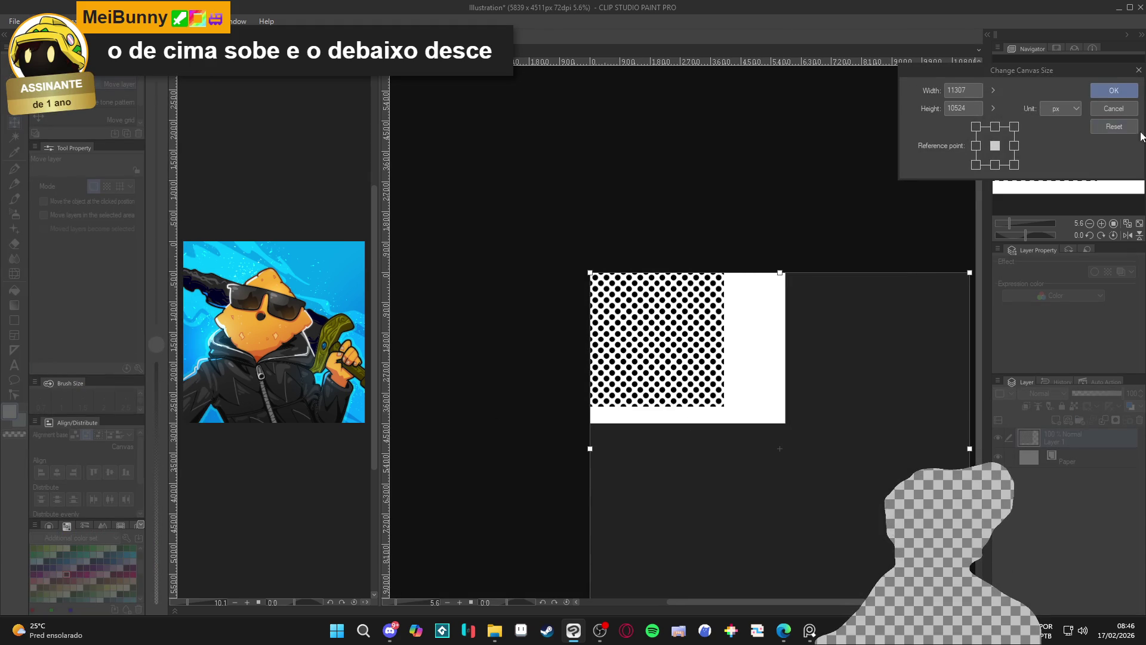
{"action": "left_click", "coordinate": [1111, 91]}
{"action": "scroll", "coordinate": [742, 360], "scroll_direction": "up", "scroll_amount": 3}
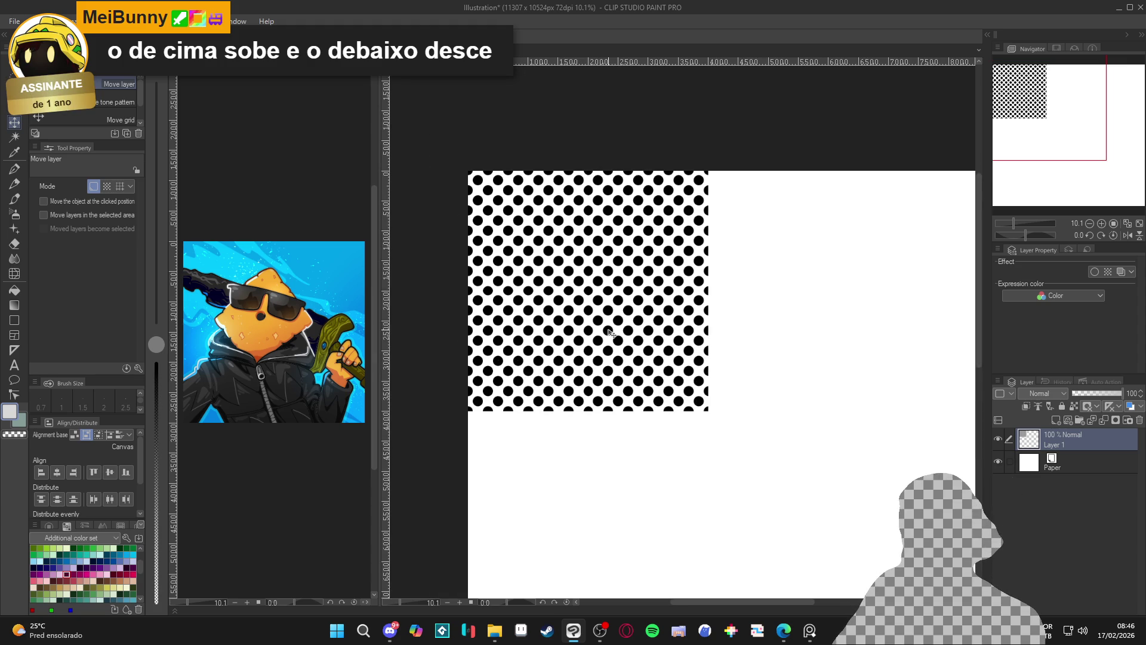
- Centre the dot tile, then duplicate it to the right and merge to double its width
{"action": "mouse_move", "coordinate": [609, 332]}
{"action": "left_mouse_down"}
{"action": "mouse_move", "coordinate": [682, 410]}
{"action": "mouse_move", "coordinate": [634, 427]}
{"action": "mouse_move", "coordinate": [588, 418]}
{"action": "left_mouse_up"}
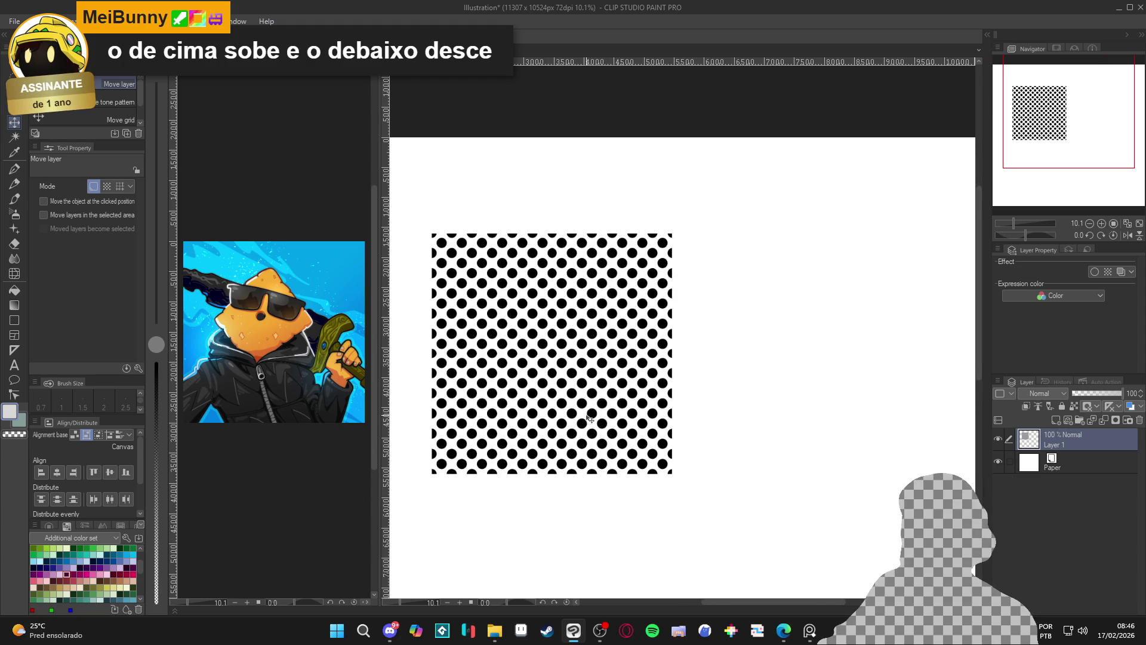
{"action": "key", "text": "ctrl+c"}
{"action": "key", "text": "ctrl+v"}
{"action": "left_click_drag", "start_coordinate": [524, 400], "coordinate": [764, 403]}
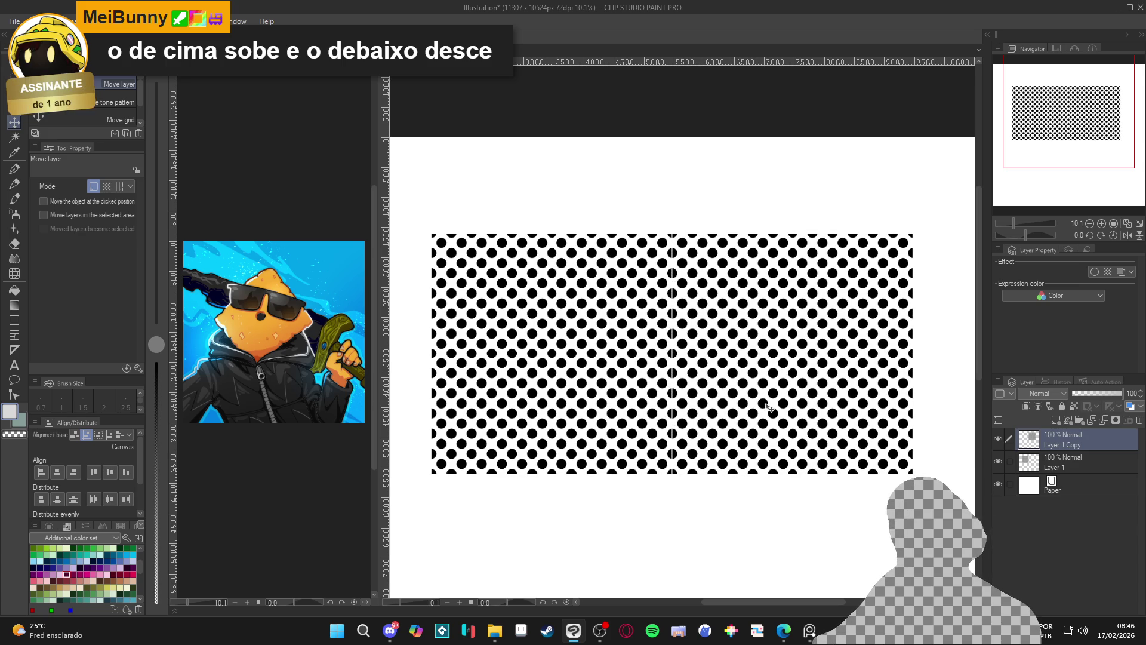
{"action": "key", "text": "ctrl+e"}
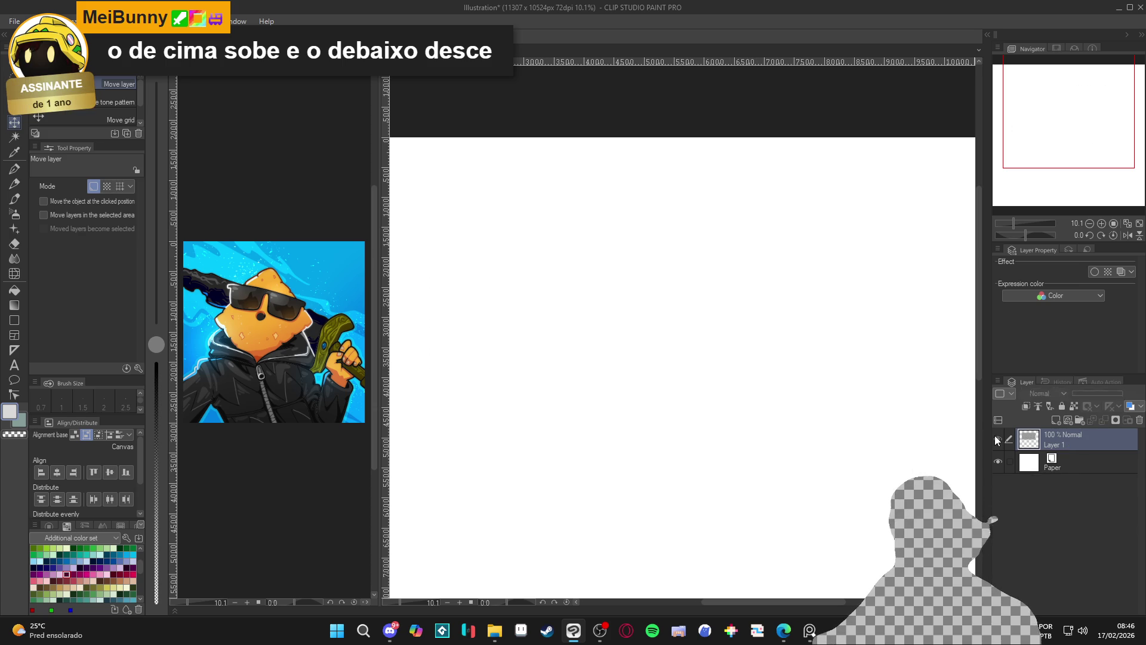
{"action": "scroll", "coordinate": [684, 366], "scroll_direction": "down", "scroll_amount": 1}
{"action": "left_click_drag", "start_coordinate": [667, 388], "coordinate": [655, 295]}
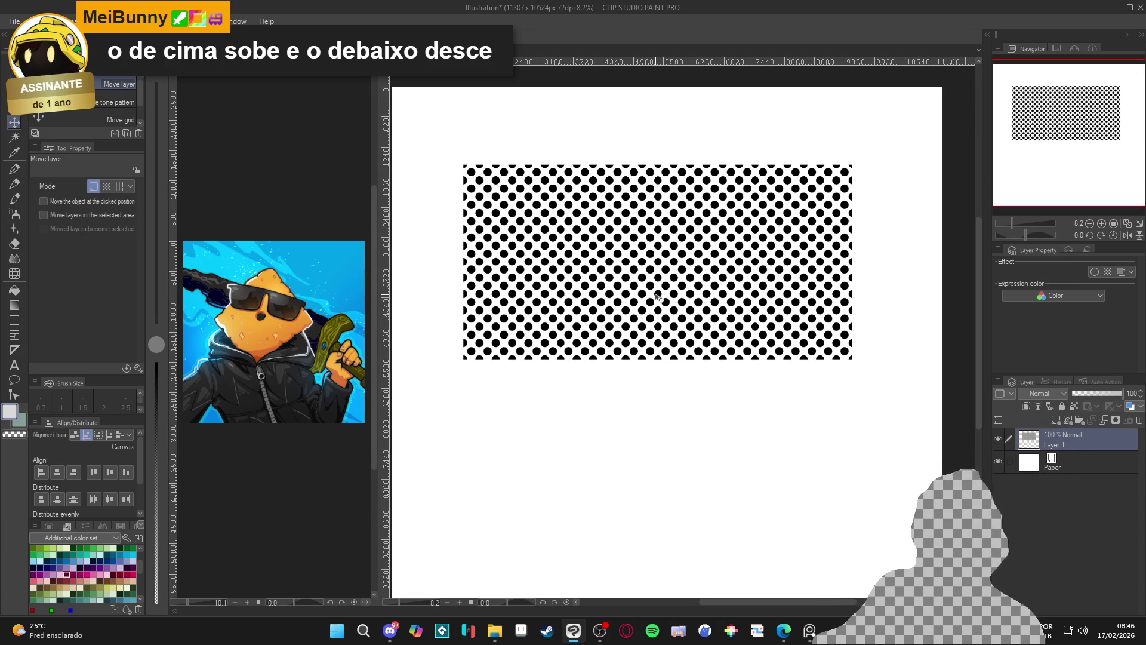
- Duplicate the widened dots below, merge them into Layer 1, and select the whole canvas
{"action": "key", "text": "ctrl+c"}
{"action": "key", "text": "ctrl+v"}
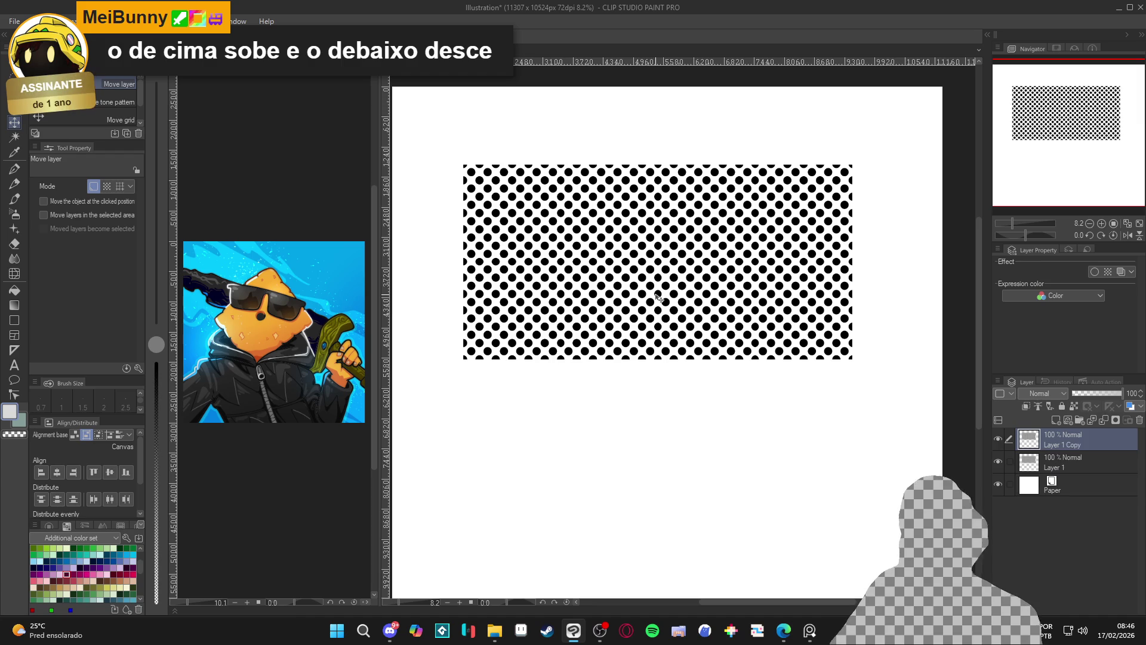
{"action": "mouse_move", "coordinate": [675, 242]}
{"action": "left_mouse_down"}
{"action": "mouse_move", "coordinate": [693, 388]}
{"action": "mouse_move", "coordinate": [710, 423]}
{"action": "left_mouse_up"}
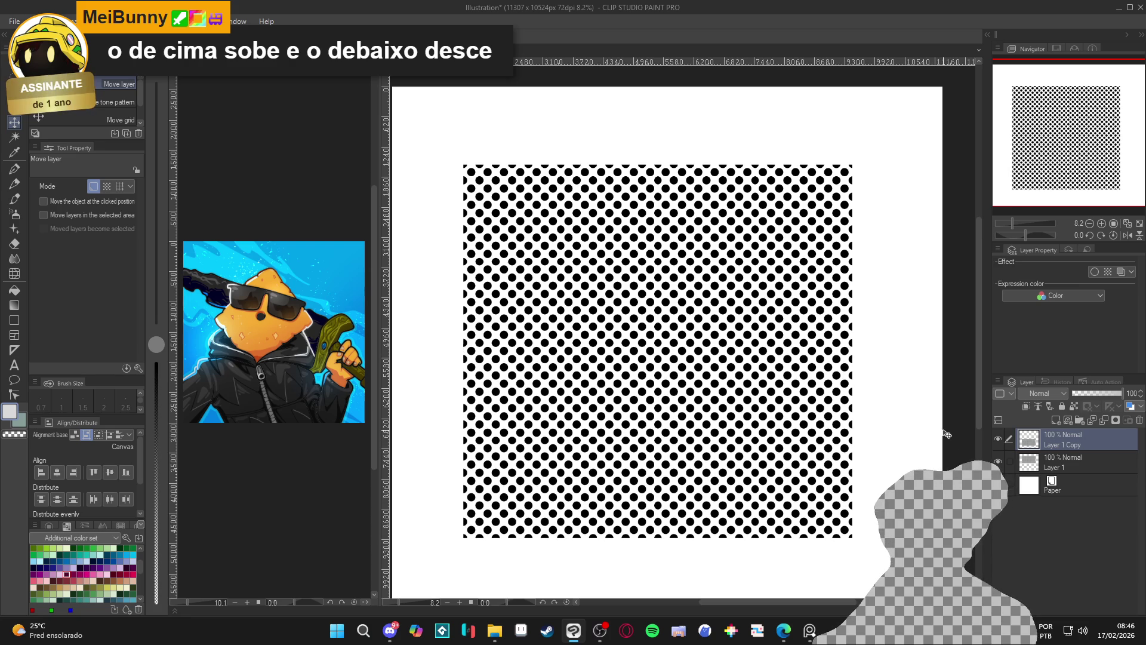
{"action": "key", "text": "ctrl+e"}
{"action": "scroll", "coordinate": [727, 322], "scroll_direction": "down", "scroll_amount": 3}
{"action": "key", "text": "ctrl+a"}
{"action": "left_click", "coordinate": [397, 50]}
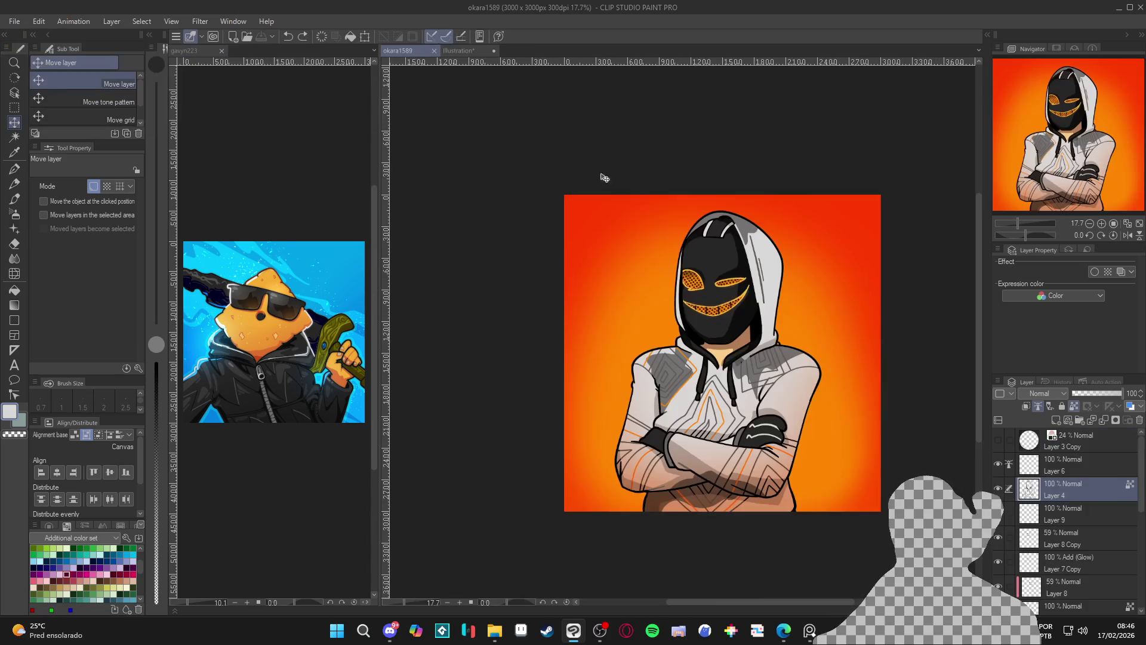
- Add a new layer above Layer 13 and paste the halftone dot sheet into it
{"action": "scroll", "coordinate": [1077, 547], "scroll_direction": "down", "scroll_amount": 2}
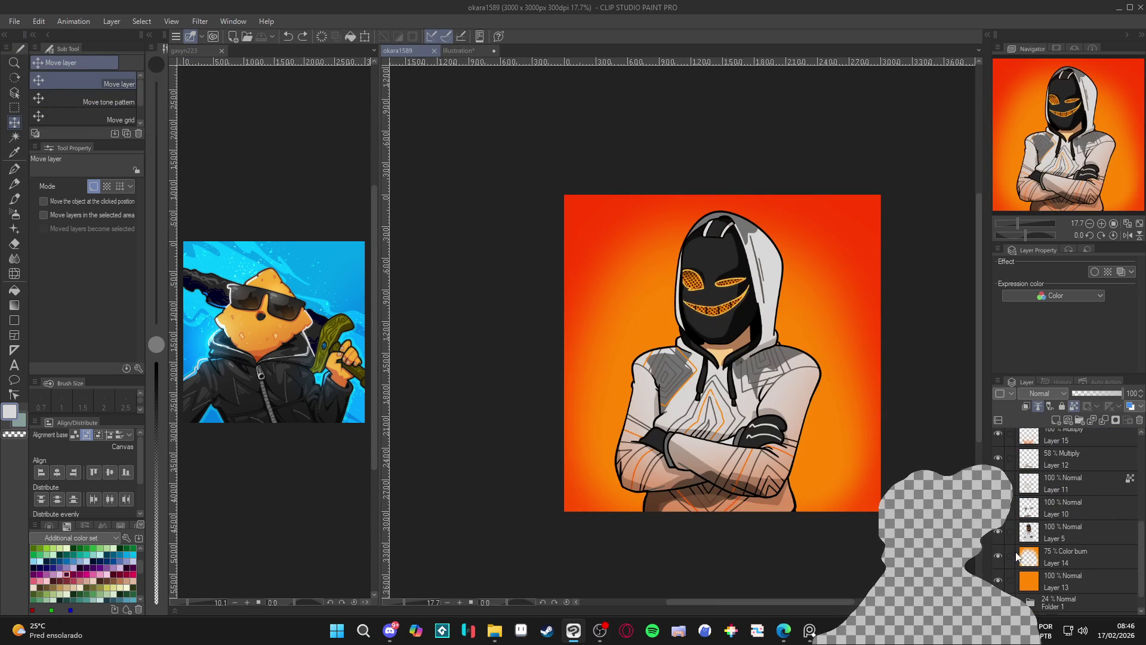
{"action": "left_click", "coordinate": [1041, 586]}
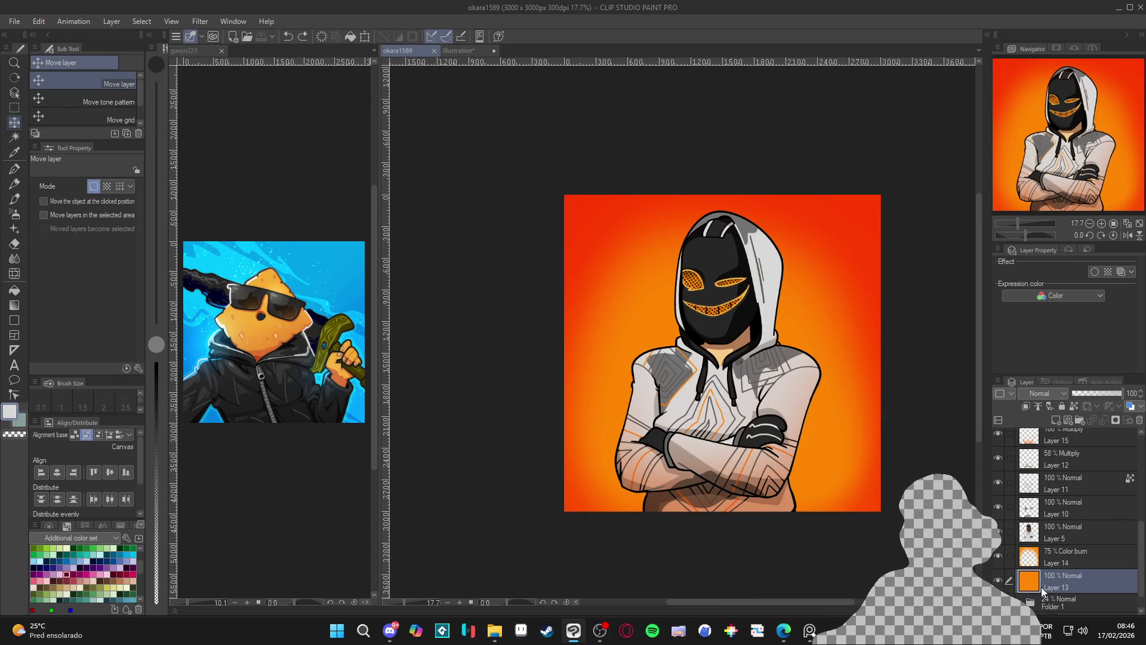
{"action": "key", "text": "ctrl+shift+n"}
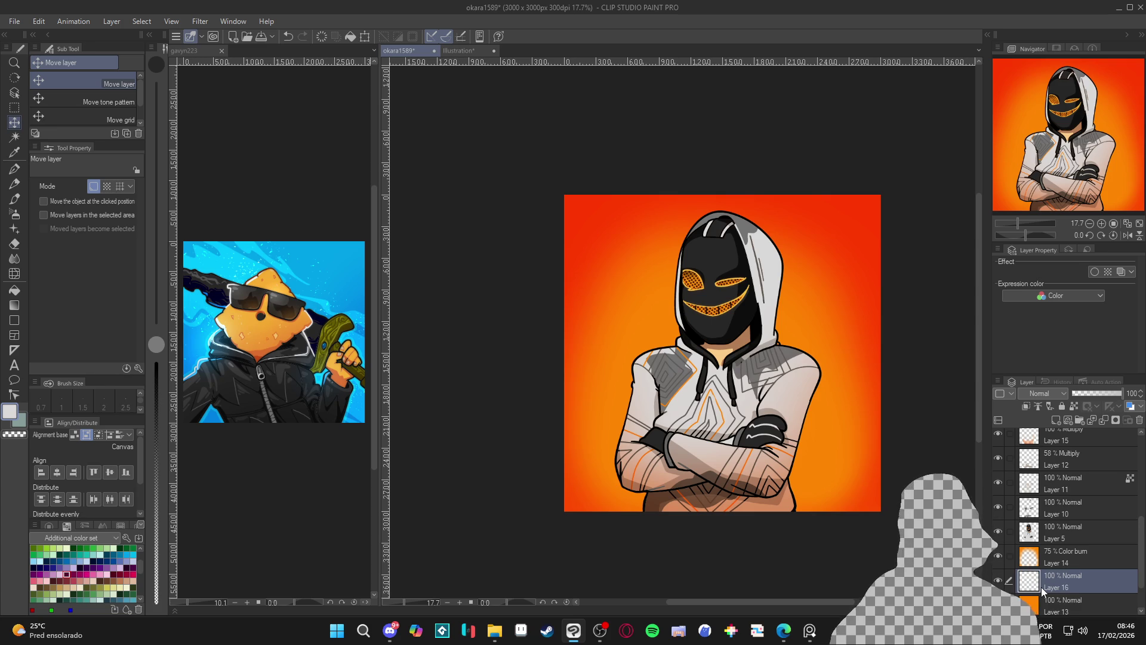
{"action": "key", "text": "ctrl+v"}
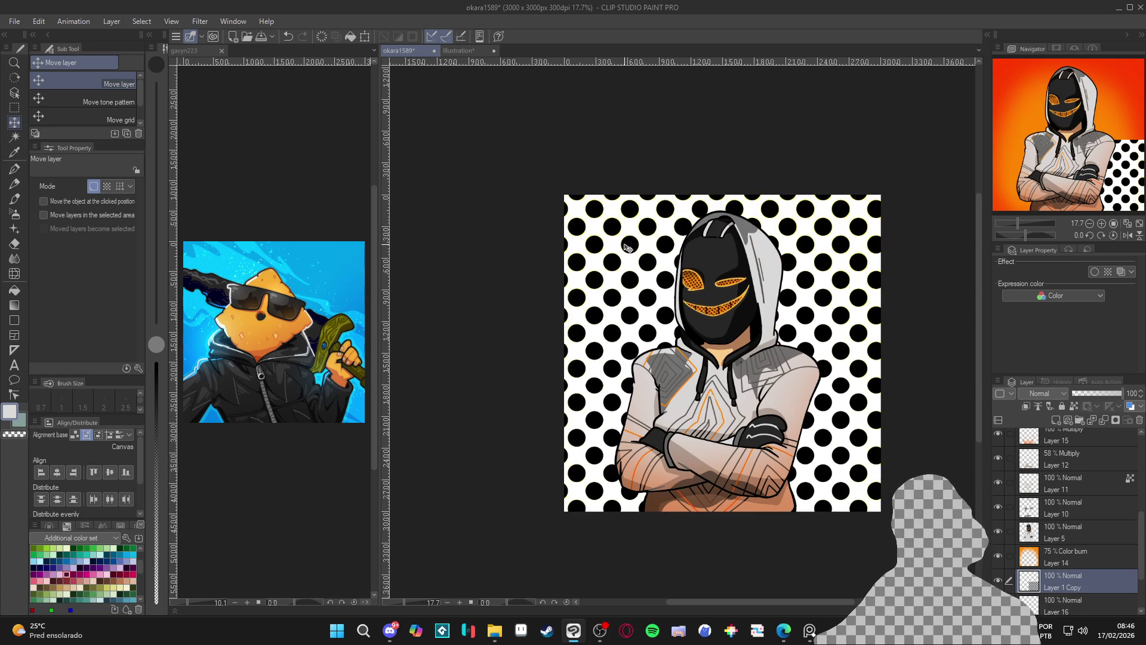
- Scale the pasted dots down to about 34% so an orange border frames them
{"action": "key", "text": "ctrl+t"}
{"action": "scroll", "coordinate": [768, 257], "scroll_direction": "down", "scroll_amount": 2}
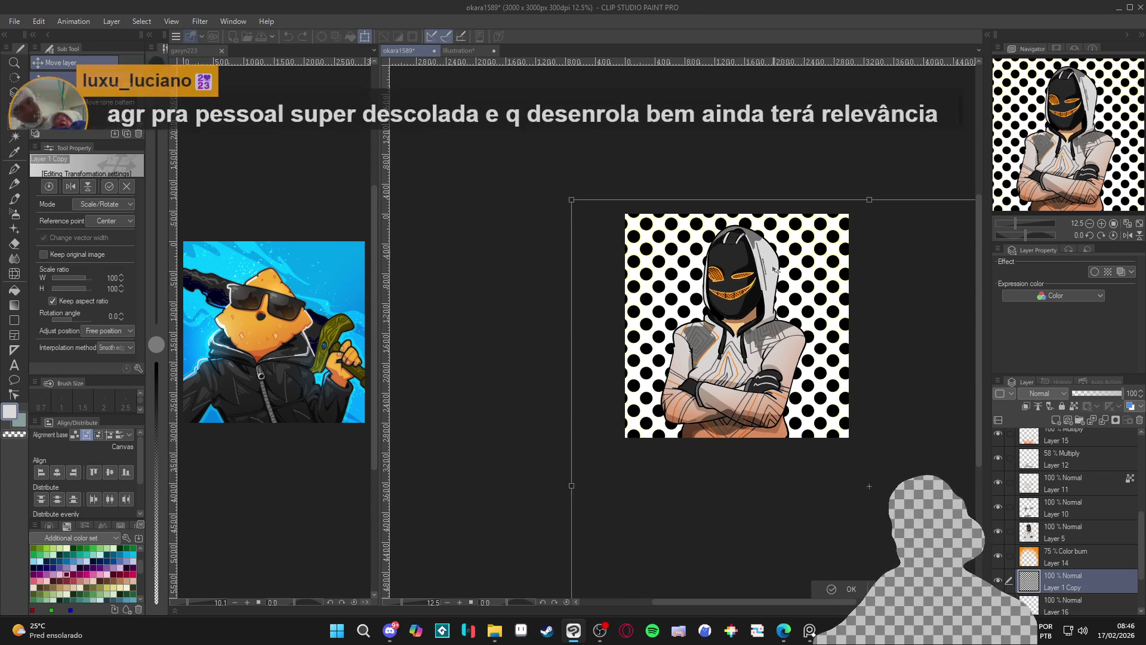
{"action": "left_click_drag", "start_coordinate": [766, 297], "coordinate": [718, 223]}
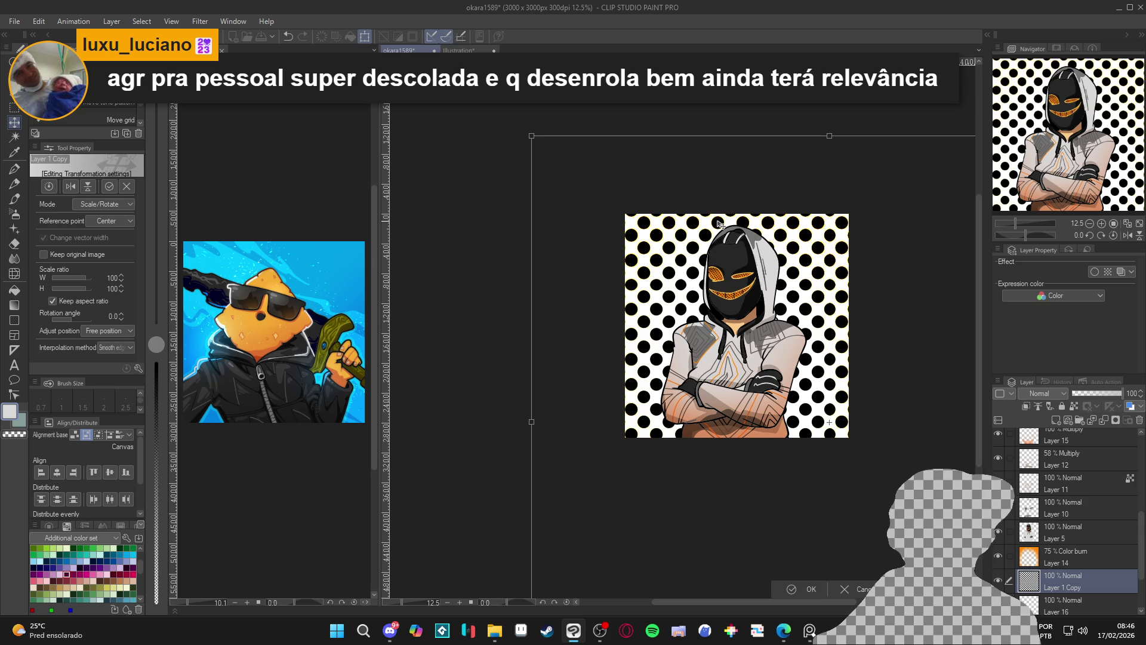
{"action": "scroll", "coordinate": [718, 223], "scroll_direction": "down", "scroll_amount": 1}
{"action": "left_click_drag", "start_coordinate": [555, 148], "coordinate": [742, 302]}
{"action": "left_click_drag", "start_coordinate": [878, 364], "coordinate": [768, 280]}
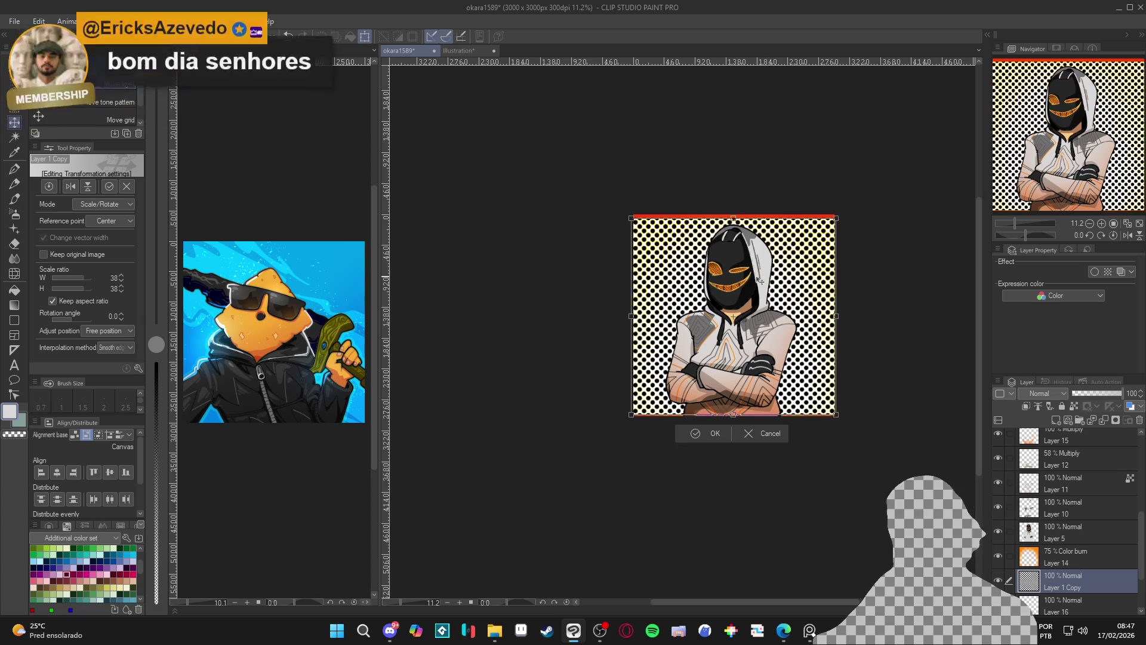
{"action": "left_click_drag", "start_coordinate": [629, 219], "coordinate": [643, 231]}
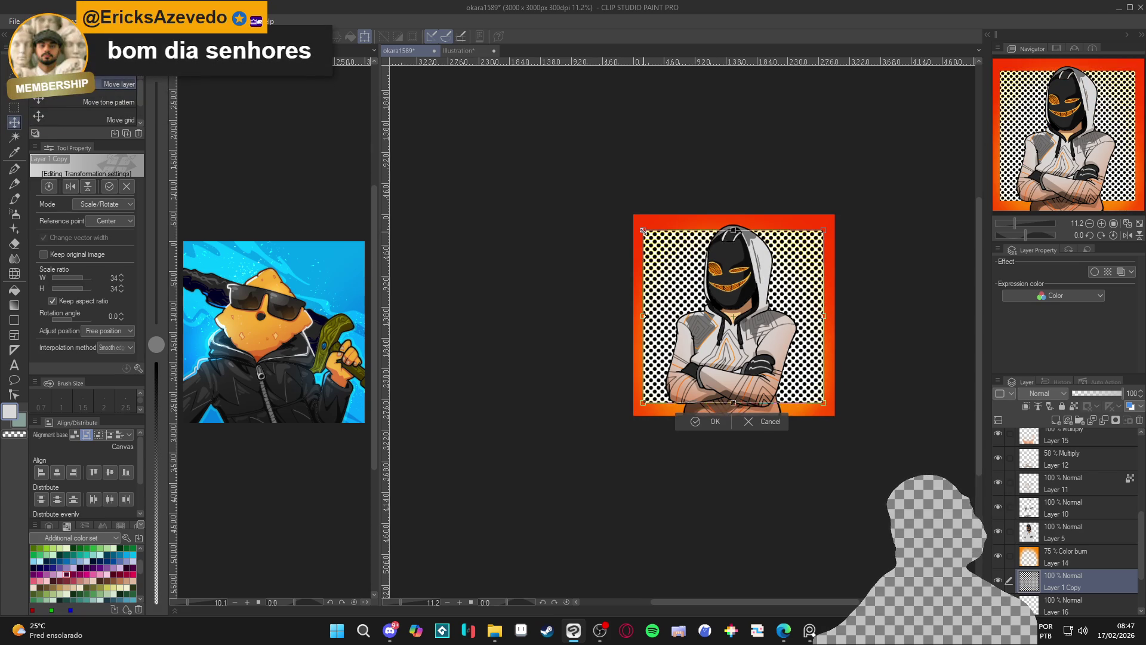
{"action": "key", "text": "Return"}
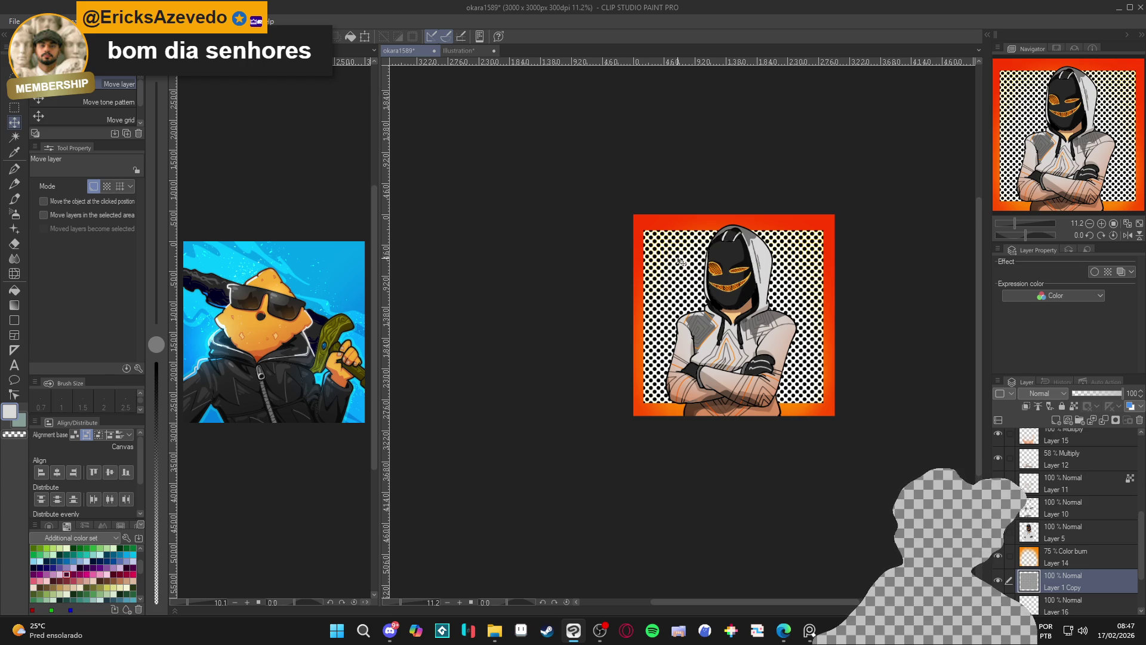
- Select the white areas of the halftone with the Auto Select tool
{"action": "scroll", "coordinate": [704, 284], "scroll_direction": "up", "scroll_amount": 3}
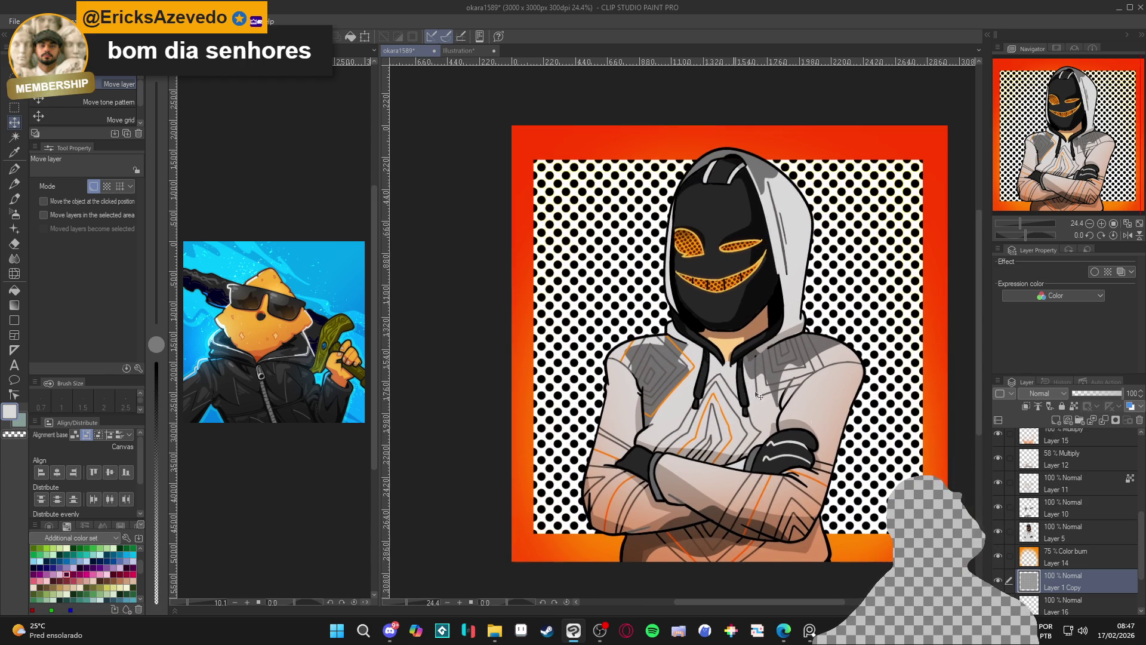
{"action": "key", "text": "w"}
{"action": "left_click", "coordinate": [857, 445]}
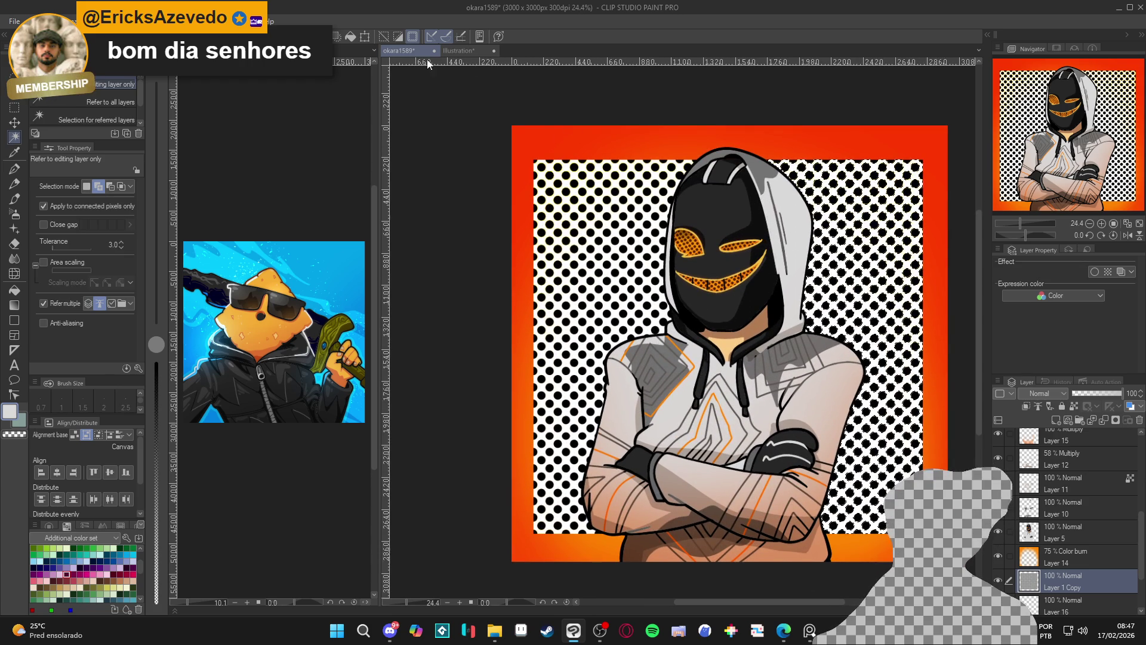
- Set Auto Select to non-connected pixels and Refer multiple, then clear the white between dots
{"action": "left_click", "coordinate": [92, 208]}
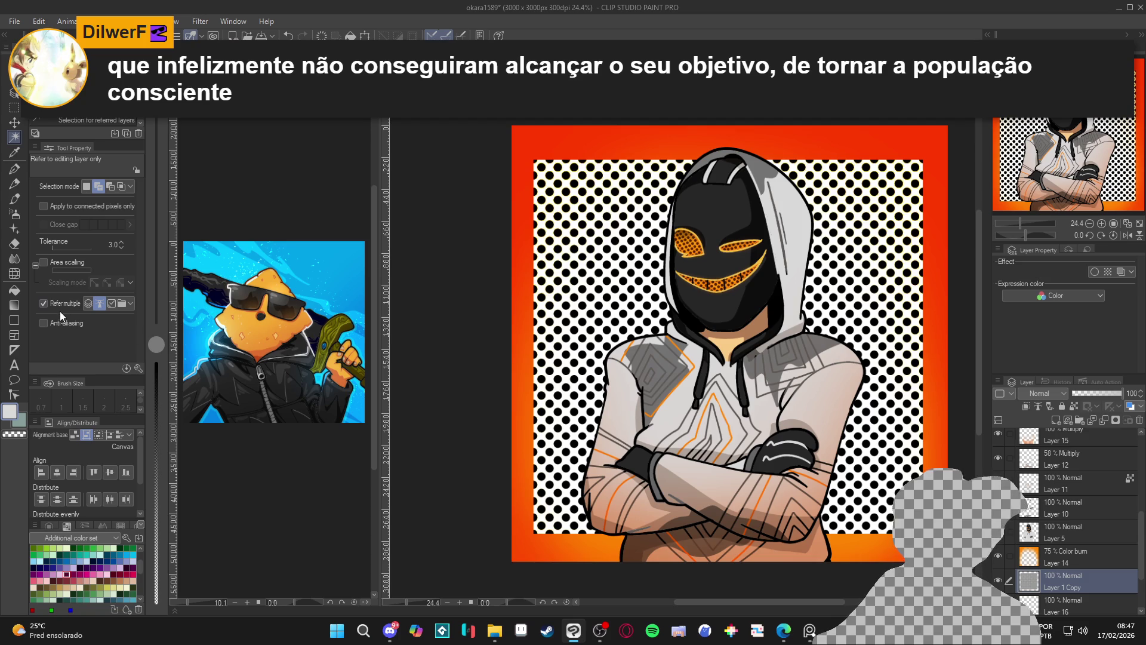
{"action": "left_click", "coordinate": [44, 303]}
{"action": "left_click", "coordinate": [575, 338]}
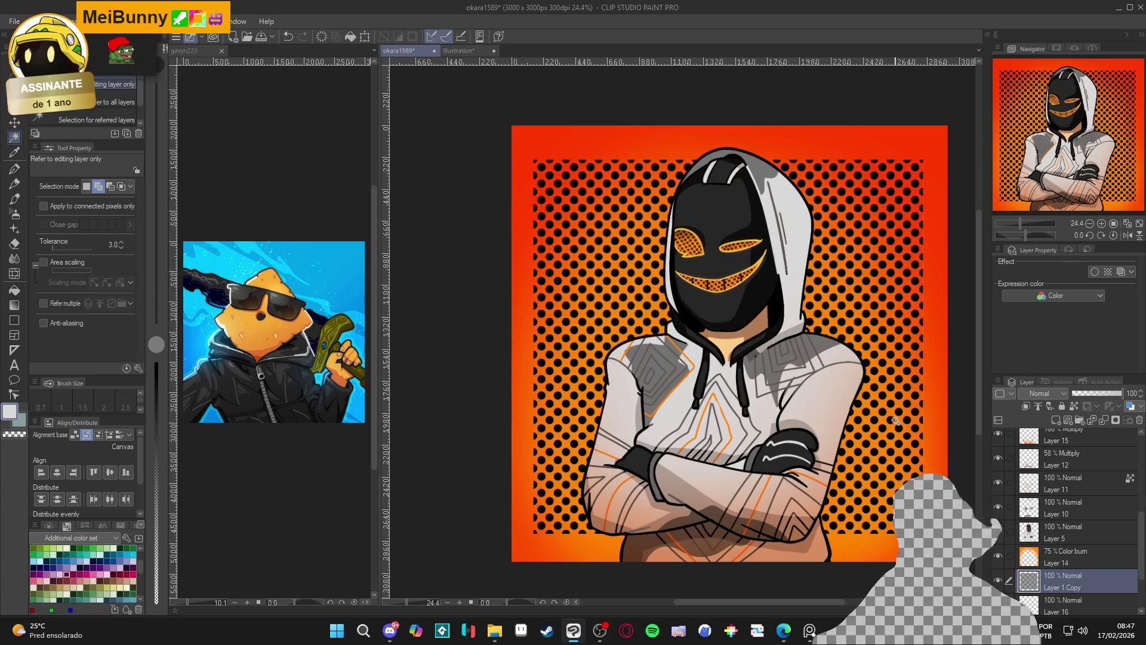
- Switch to the Fill tool and sample the orange-yellow from the mask outline
{"action": "key", "text": "g"}
{"action": "scroll", "coordinate": [778, 335], "scroll_direction": "up", "scroll_amount": 4}
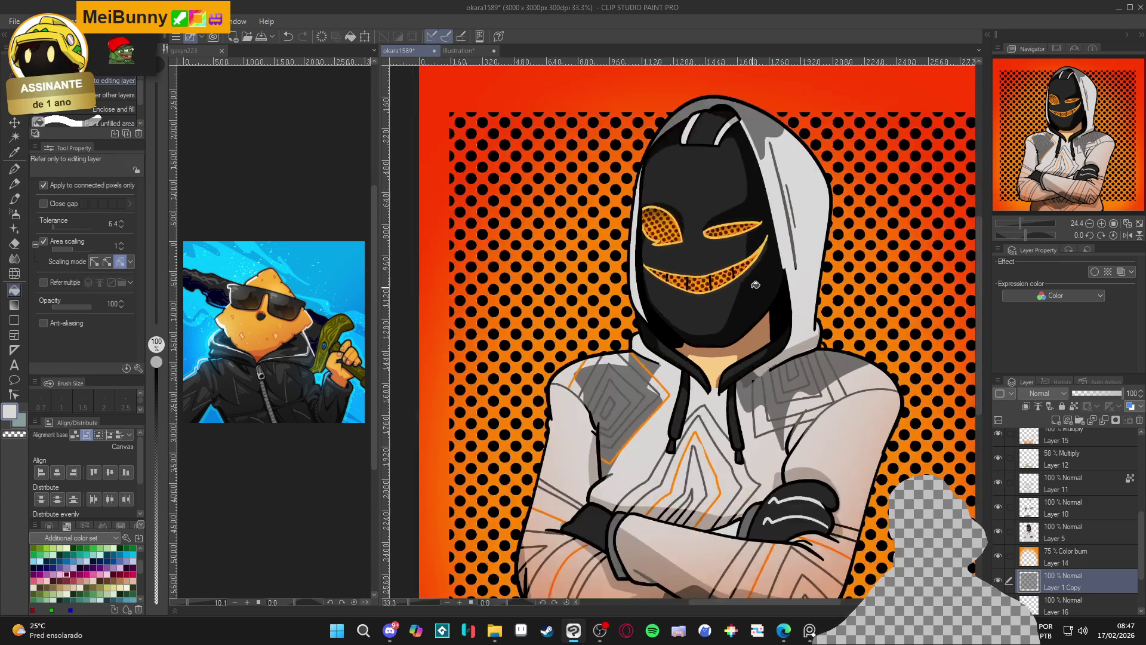
{"action": "left_click", "coordinate": [772, 219], "text": "alt"}
{"action": "scroll", "coordinate": [772, 219], "scroll_direction": "down", "scroll_amount": 5}
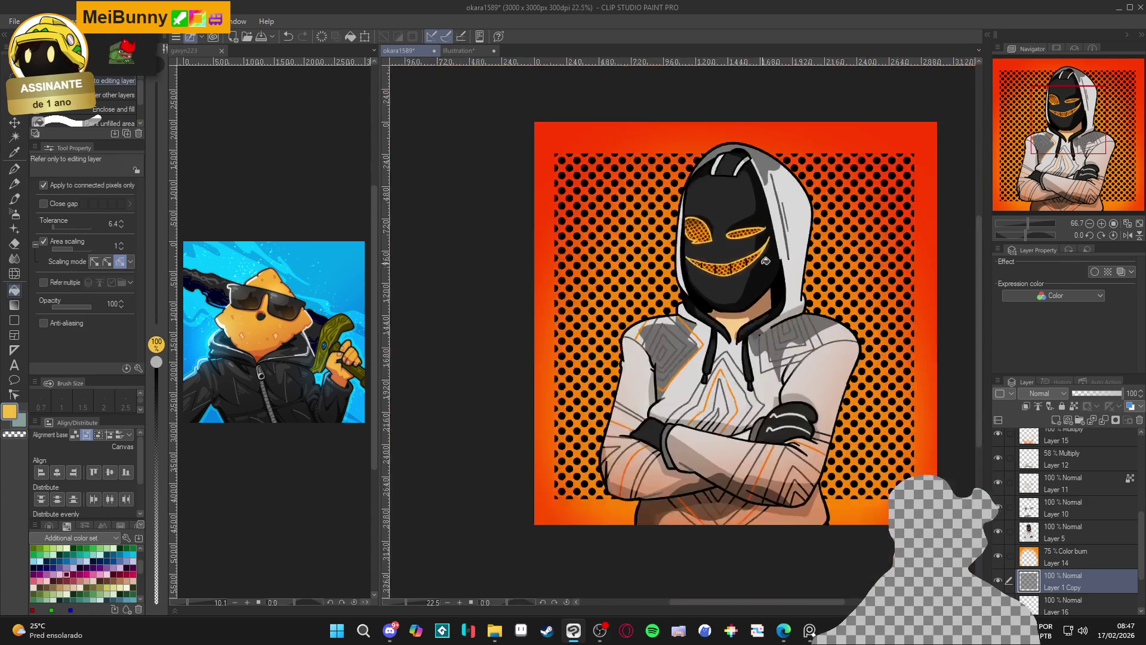
- Enable Layer Color on Layer 1 Copy to tint the halftone dots yellow
{"action": "left_click", "coordinate": [1120, 272]}
{"action": "left_click", "coordinate": [1129, 285]}
{"action": "left_click", "coordinate": [1130, 299]}
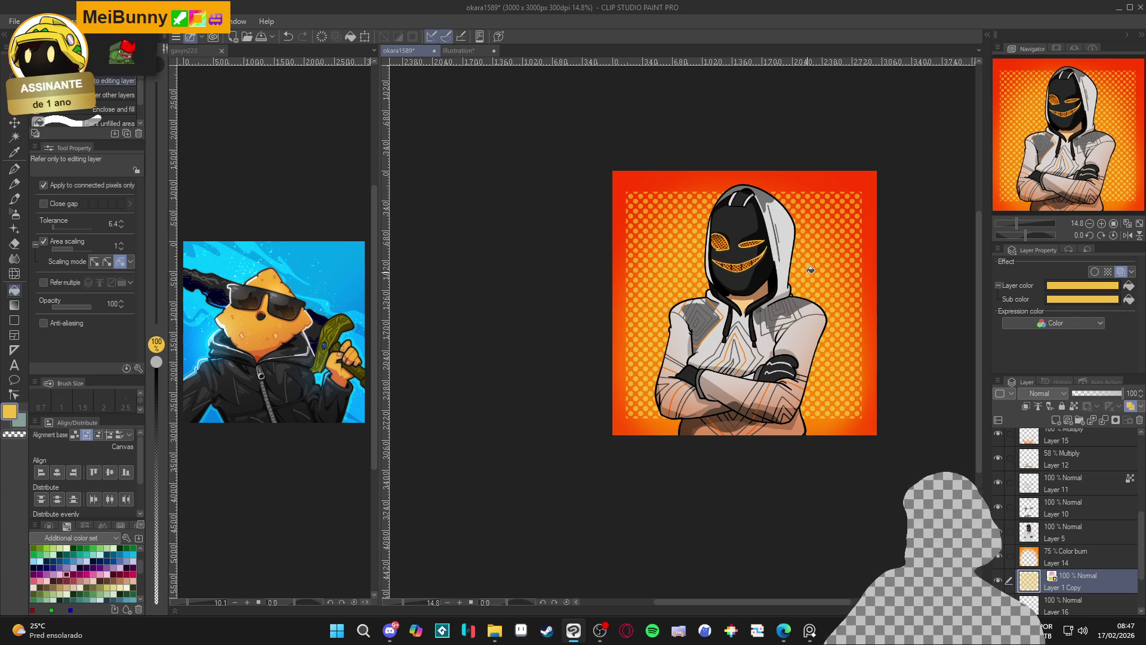
- Move the dot pattern about 130 px lower, then hide Layer 14 to compare
{"action": "key", "text": "k"}
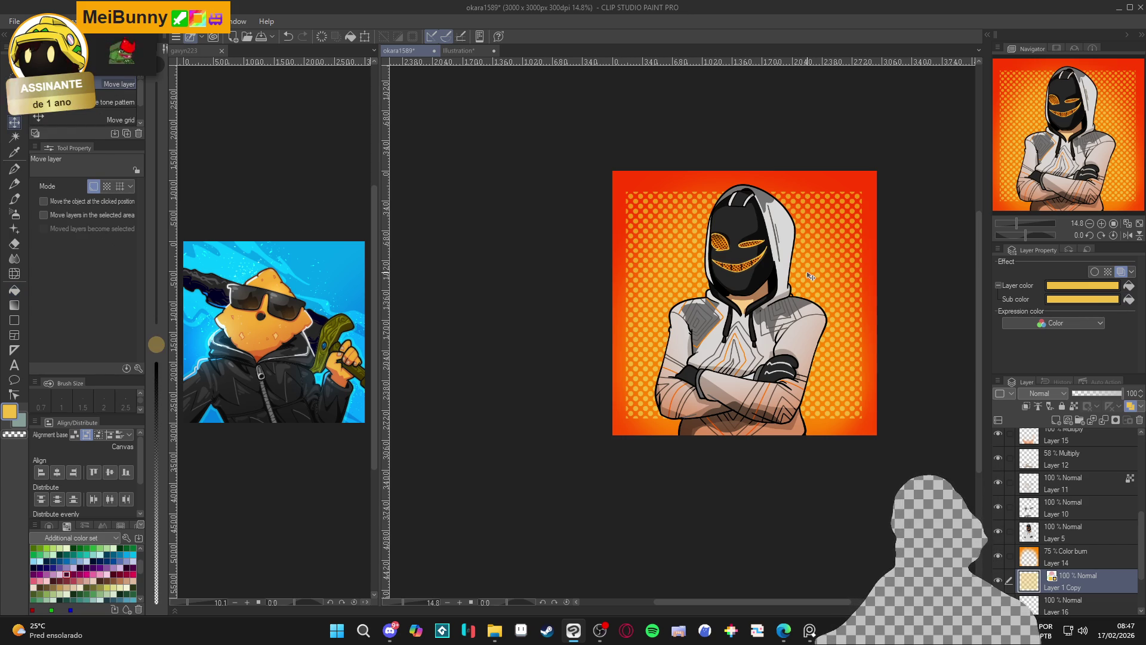
{"action": "scroll", "coordinate": [810, 281], "scroll_direction": "down", "scroll_amount": 2}
{"action": "scroll", "coordinate": [810, 296], "scroll_direction": "up", "scroll_amount": 1}
{"action": "left_click_drag", "start_coordinate": [828, 280], "coordinate": [829, 354]}
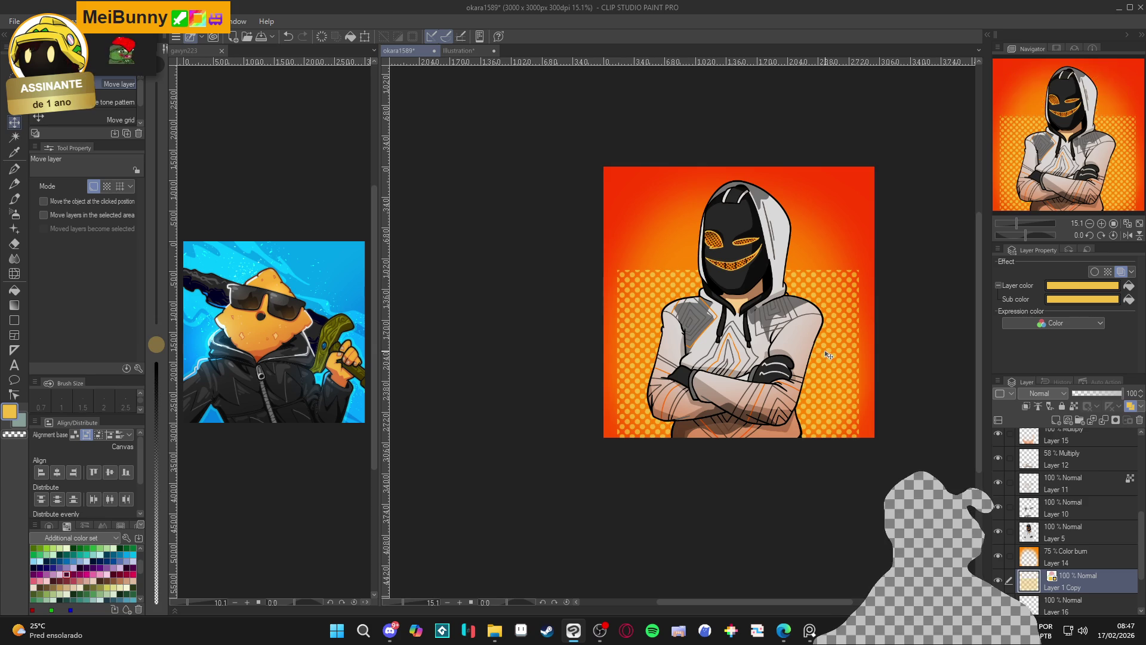
{"action": "scroll", "coordinate": [828, 354], "scroll_direction": "up", "scroll_amount": 3}
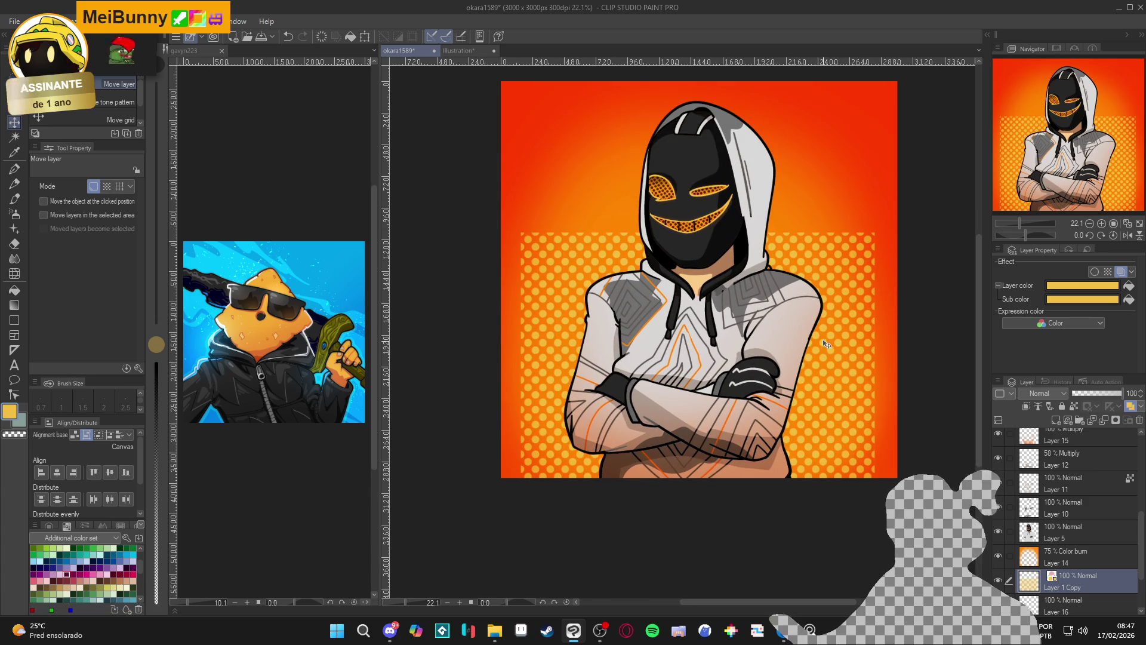
{"action": "scroll", "coordinate": [821, 332], "scroll_direction": "down", "scroll_amount": 2}
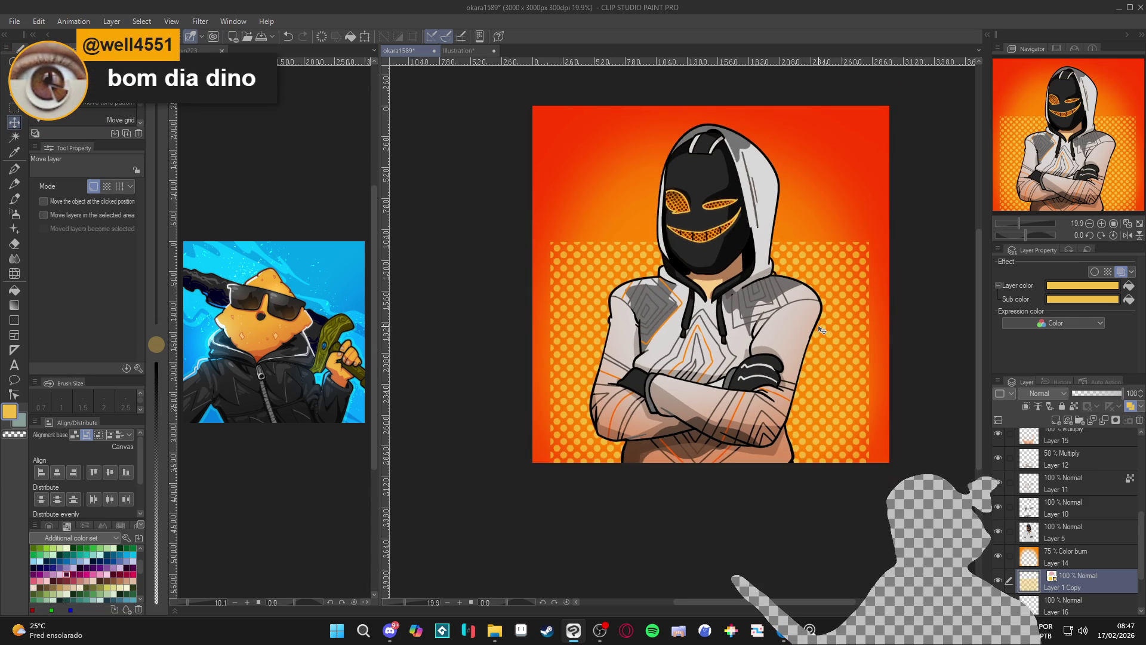
{"action": "scroll", "coordinate": [822, 332], "scroll_direction": "up", "scroll_amount": 2}
{"action": "left_click_drag", "start_coordinate": [822, 330], "coordinate": [796, 362]}
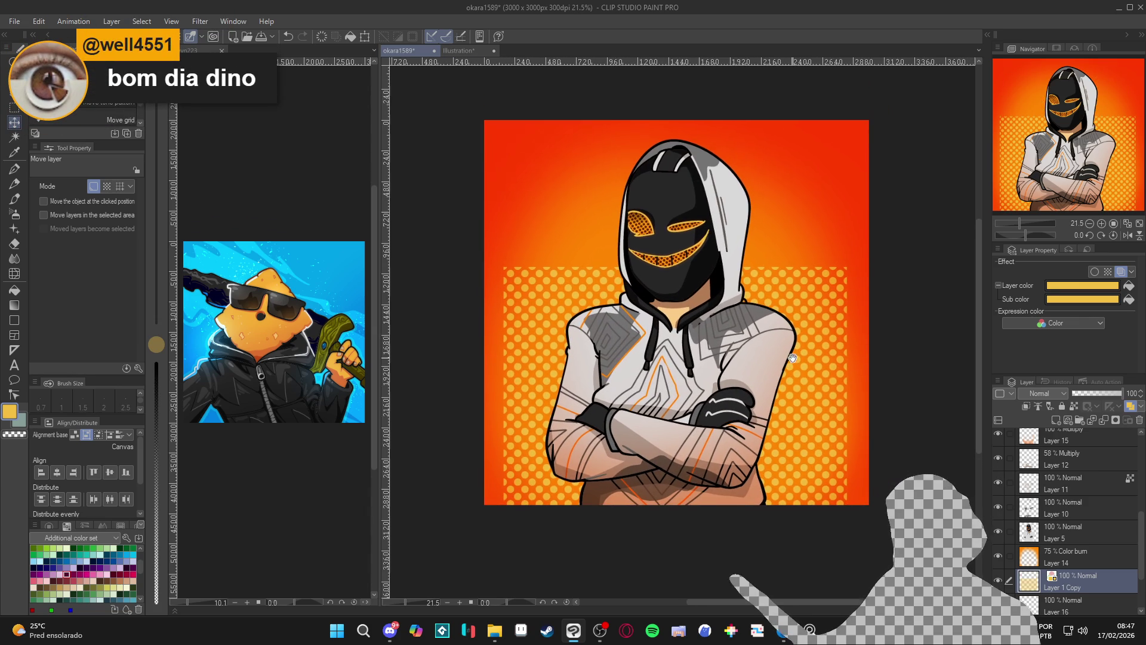
{"action": "scroll", "coordinate": [793, 343], "scroll_direction": "down", "scroll_amount": 2}
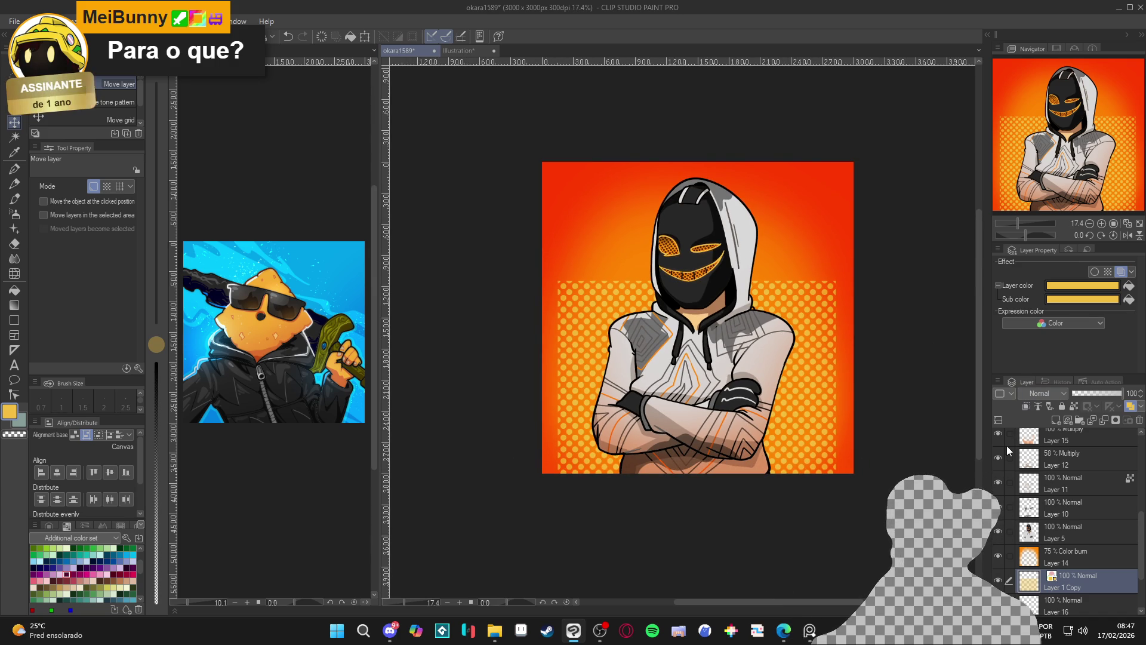
{"action": "left_click", "coordinate": [999, 556]}
{"action": "left_click", "coordinate": [998, 556]}
{"action": "right_click", "coordinate": [1041, 581]}
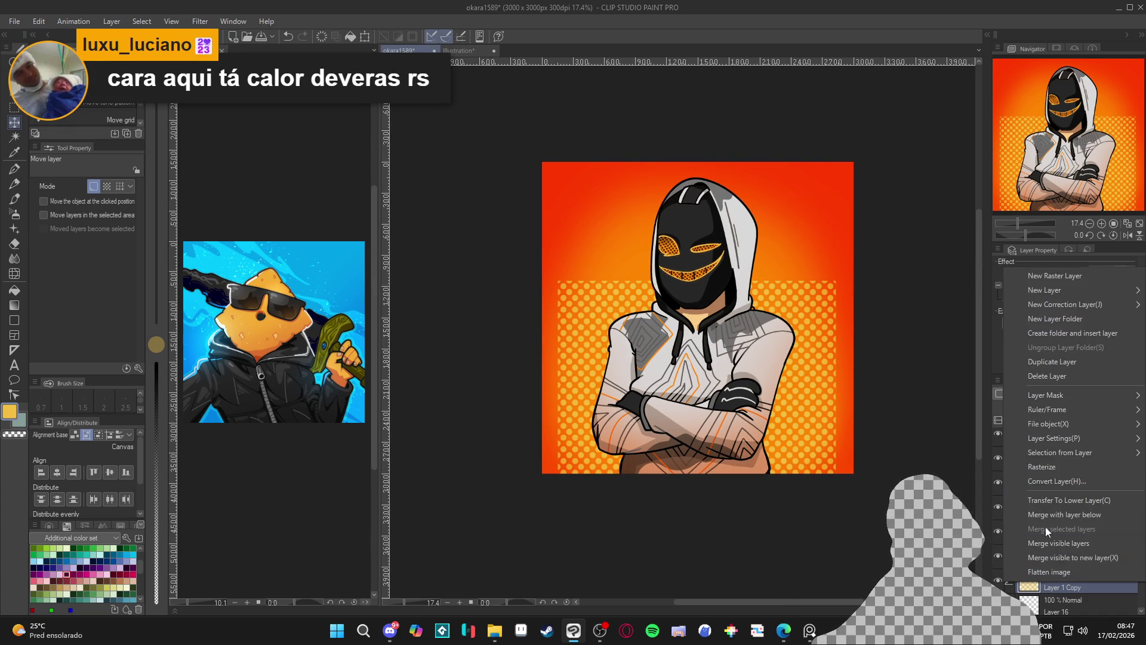
{"action": "left_click", "coordinate": [1058, 467]}
{"action": "left_click", "coordinate": [998, 580]}
{"action": "left_click", "coordinate": [998, 580]}
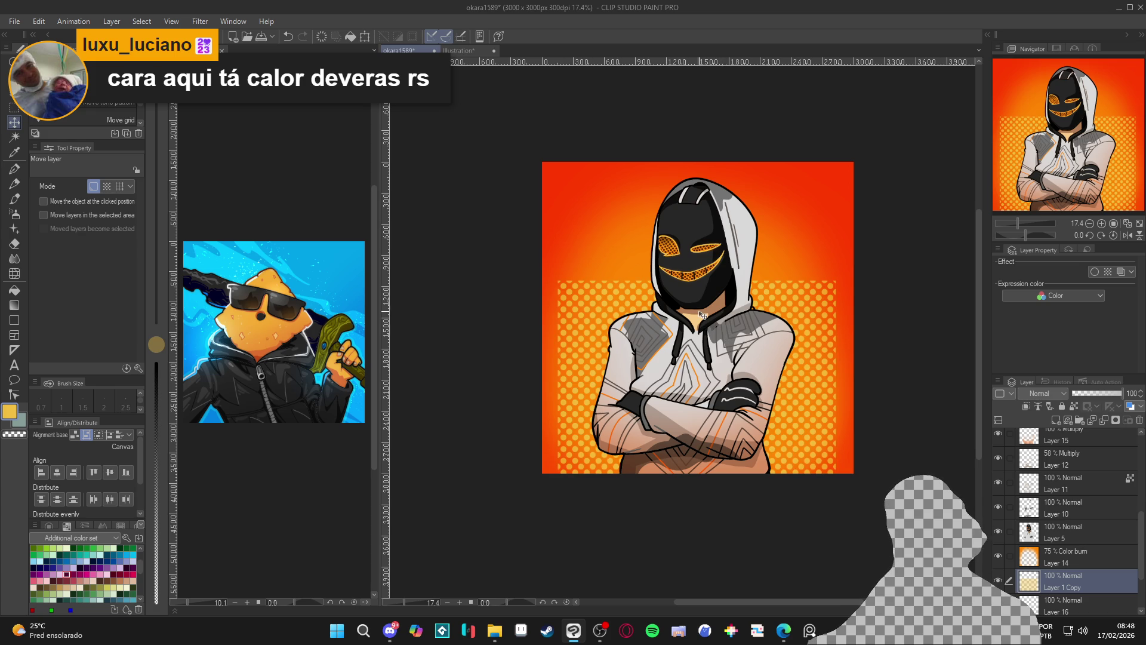
{"action": "scroll", "coordinate": [741, 356], "scroll_direction": "up", "scroll_amount": 1}
{"action": "scroll", "coordinate": [741, 355], "scroll_direction": "up", "scroll_amount": 1}
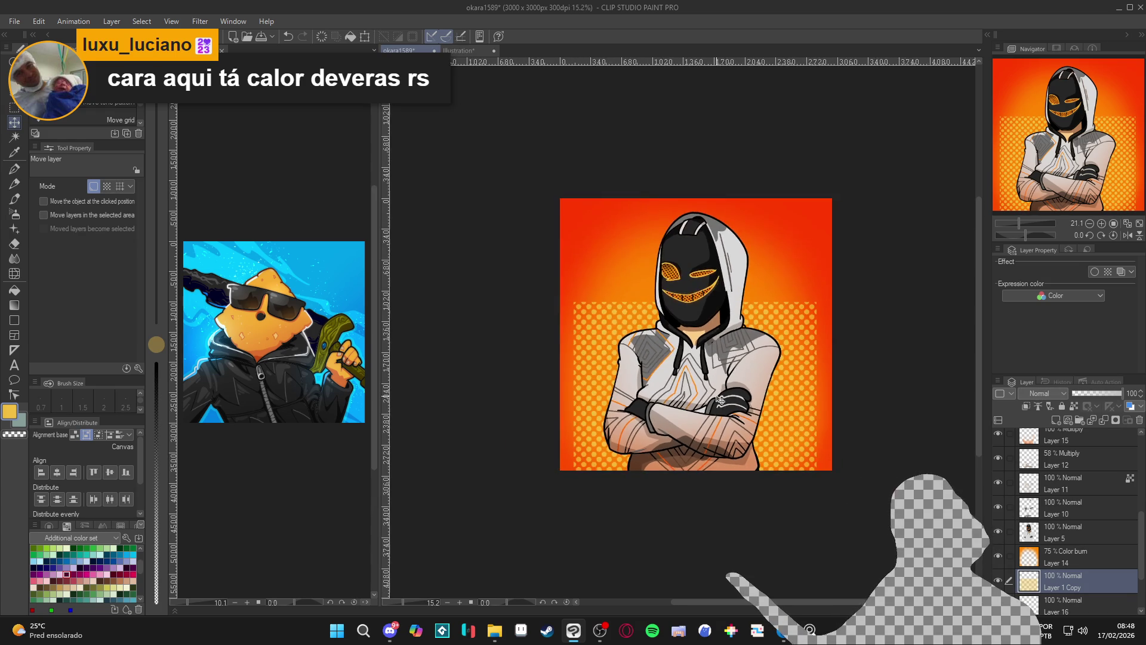
{"action": "scroll", "coordinate": [776, 382], "scroll_direction": "up", "scroll_amount": 2}
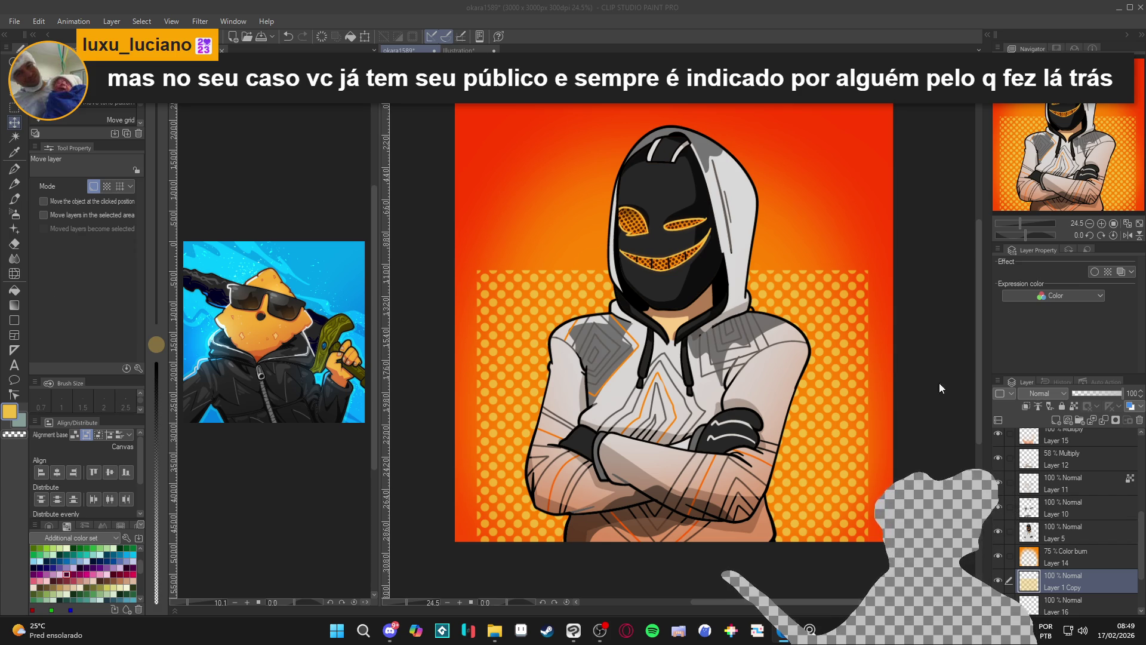
{"action": "left_click", "coordinate": [1006, 582]}
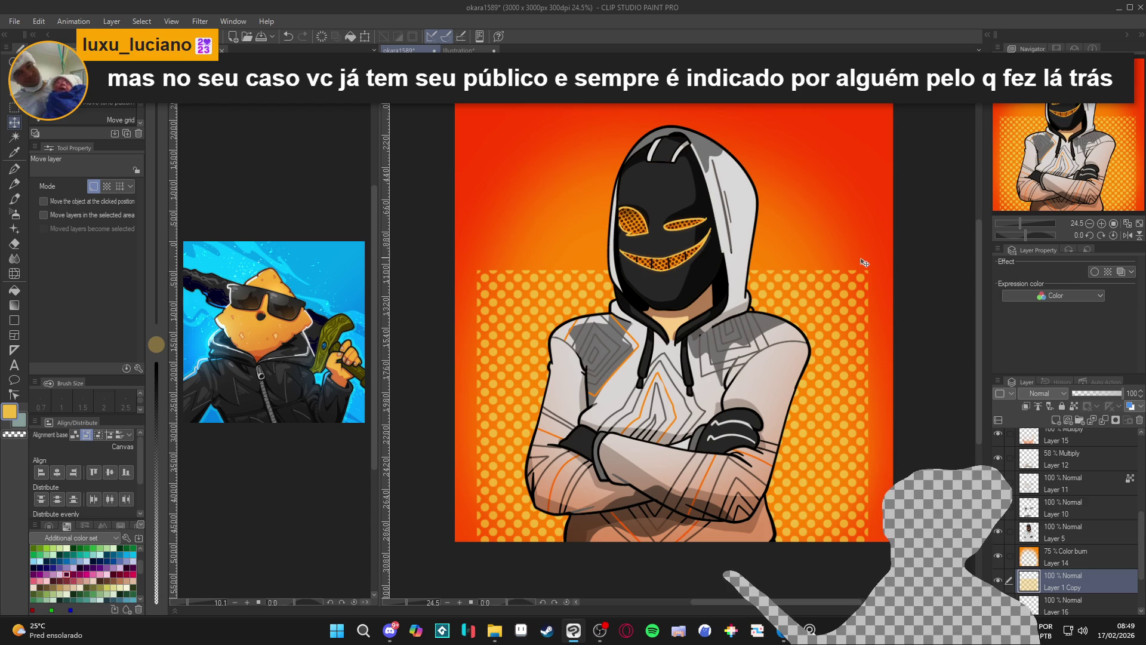
{"action": "scroll", "coordinate": [863, 261], "scroll_direction": "up", "scroll_amount": 2}
{"action": "key", "text": "e"}
{"action": "scroll", "coordinate": [866, 267], "scroll_direction": "up", "scroll_amount": 2}
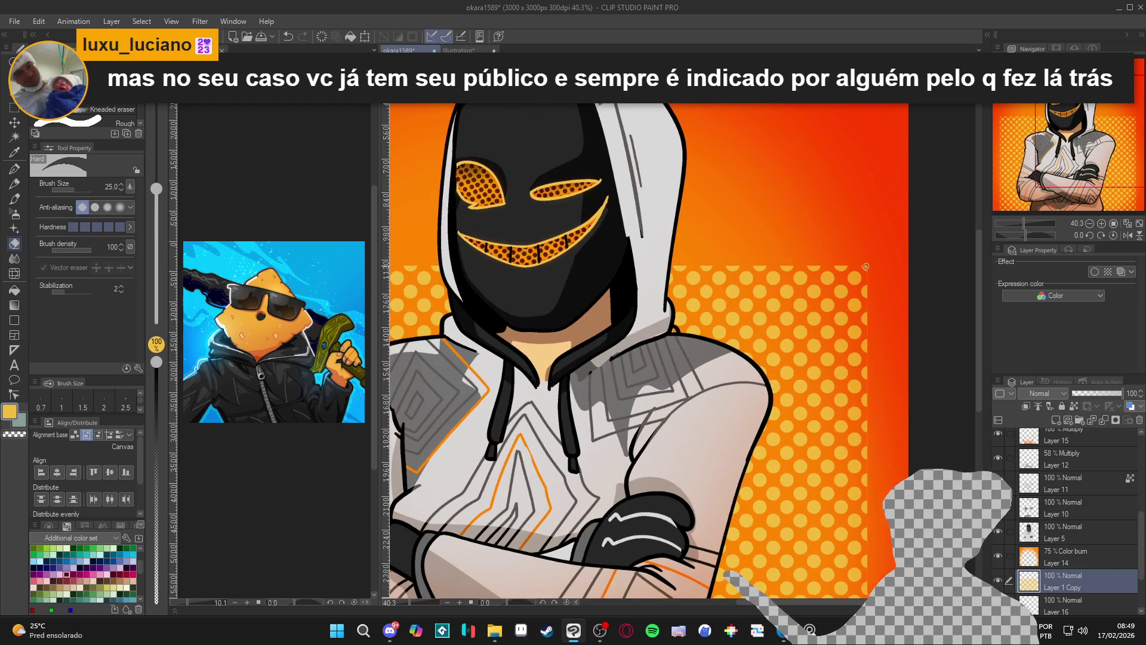
{"action": "scroll", "coordinate": [866, 266], "scroll_direction": "down", "scroll_amount": 4}
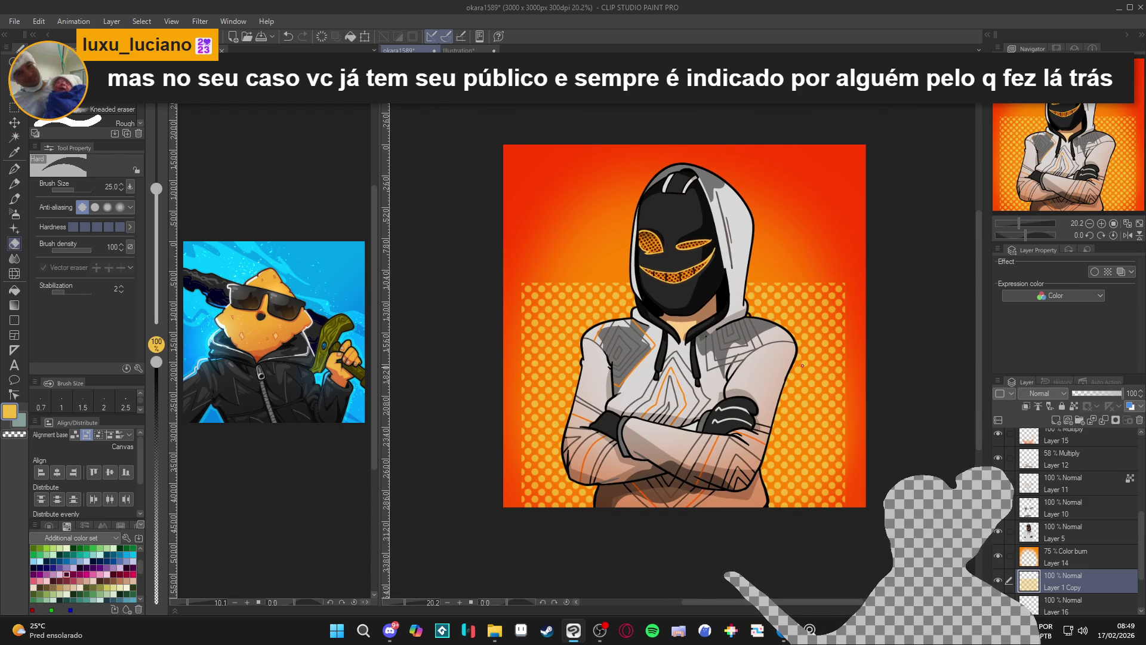
{"action": "scroll", "coordinate": [727, 344], "scroll_direction": "up", "scroll_amount": 2}
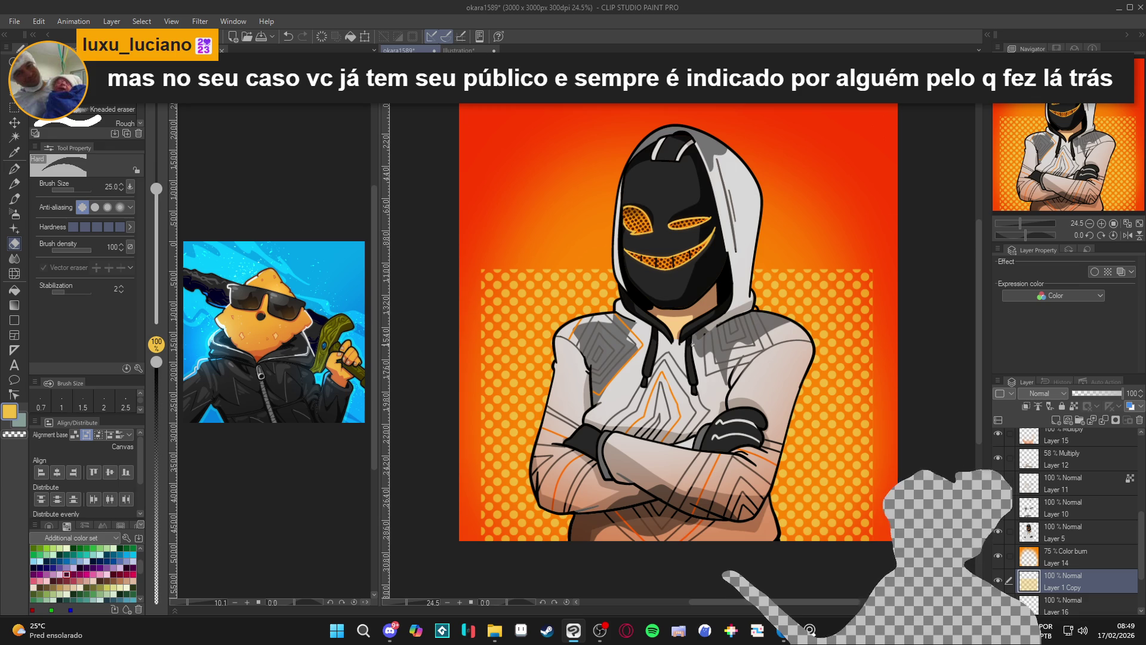
{"action": "key", "text": "w"}
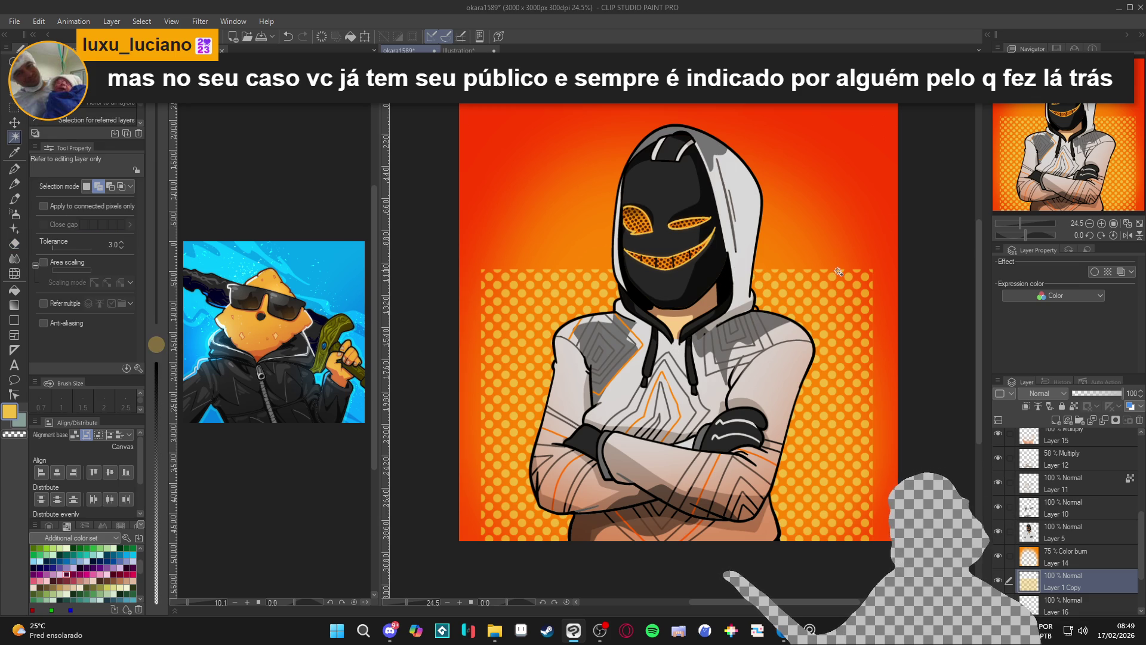
{"action": "scroll", "coordinate": [839, 274], "scroll_direction": "down", "scroll_amount": 2}
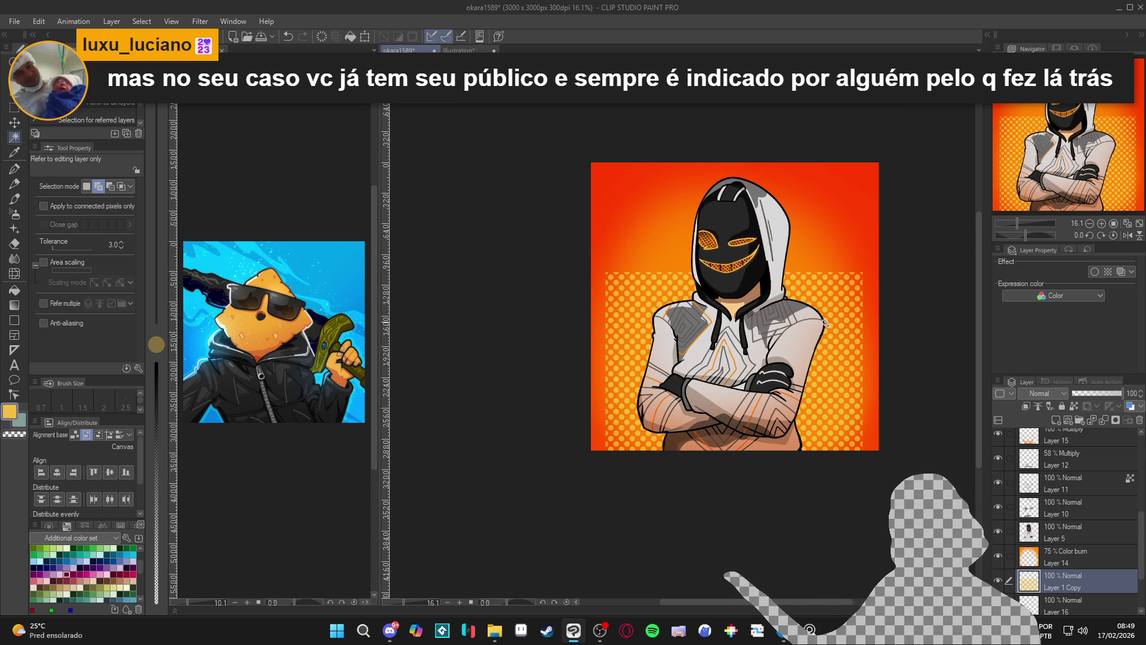
{"action": "key", "text": "k"}
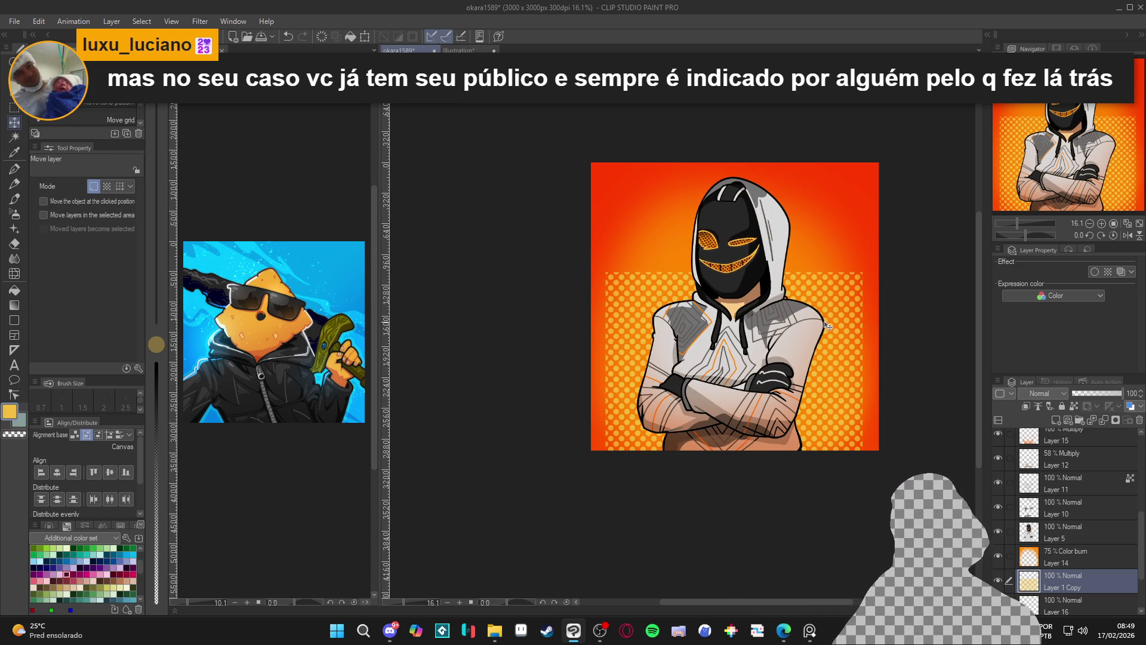
- Rotate the halftone layer -45° into a diamond and move it lower on the canvas
{"action": "key", "text": "ctrl+t"}
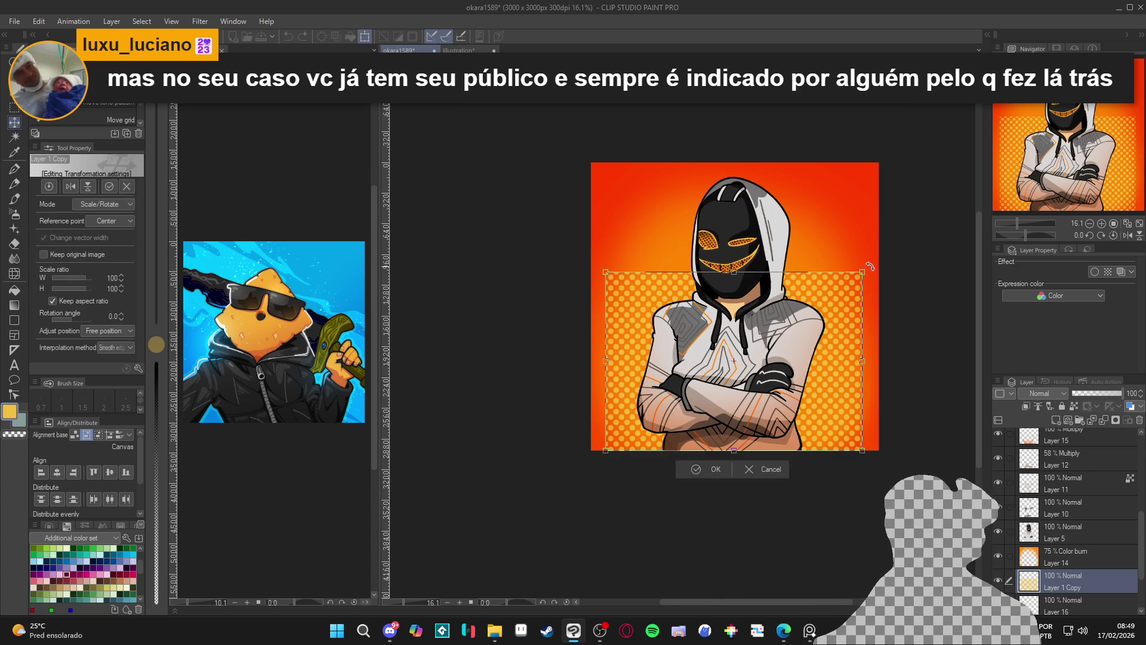
{"action": "key", "text": "Escape"}
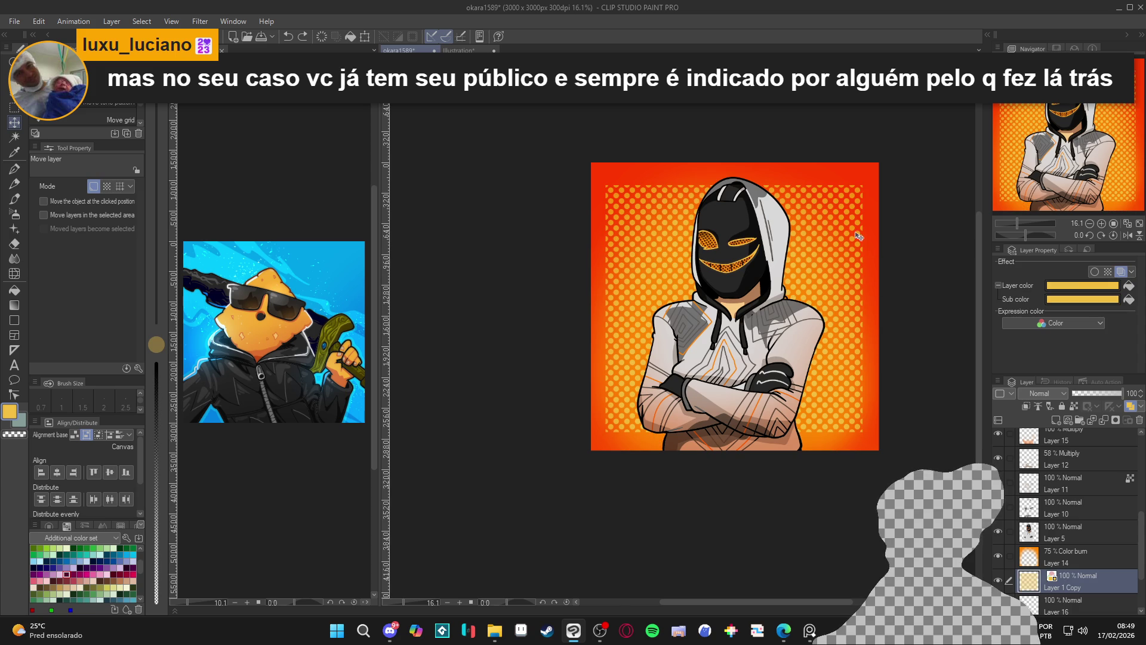
{"action": "key", "text": "ctrl+t"}
{"action": "left_click_drag", "start_coordinate": [860, 250], "coordinate": [884, 287]}
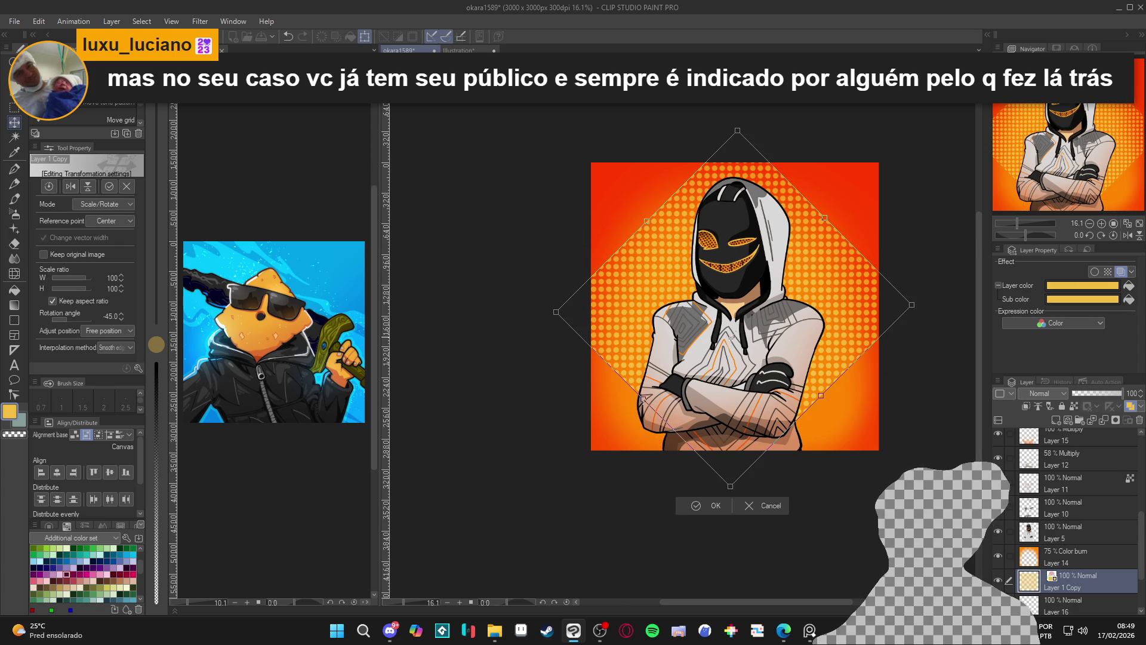
{"action": "left_click_drag", "start_coordinate": [779, 322], "coordinate": [797, 388]}
{"action": "key", "text": "Return"}
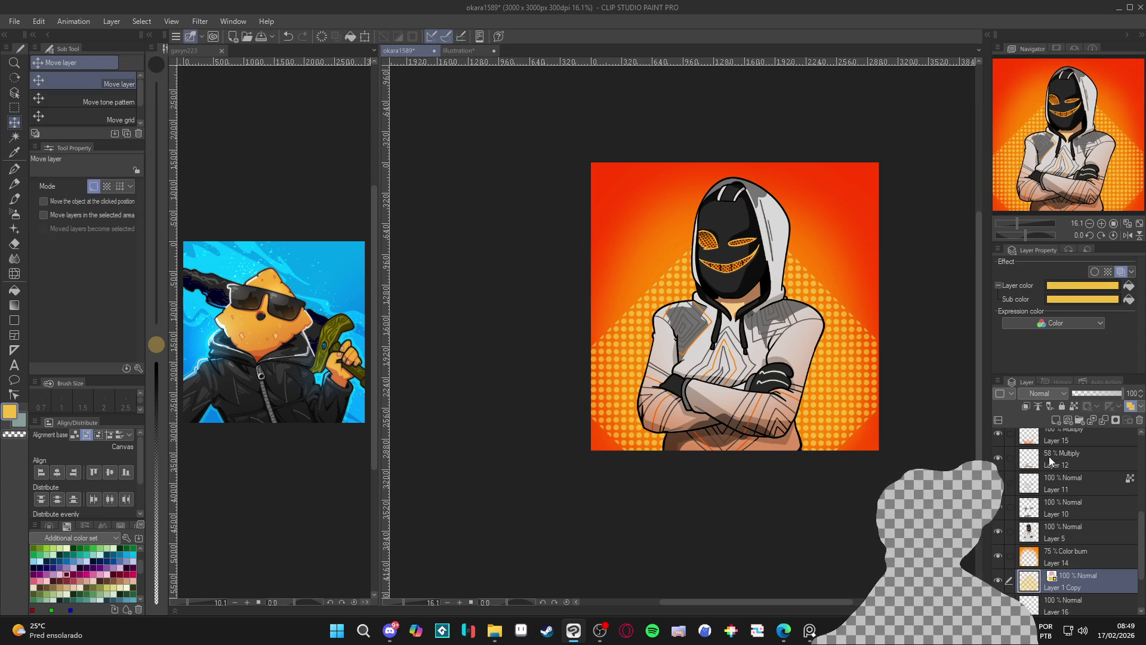
- Turn on Layer 3 Copy to show the circular orange glow
{"action": "scroll", "coordinate": [1048, 457], "scroll_direction": "up", "scroll_amount": 5}
{"action": "left_click", "coordinate": [998, 442]}
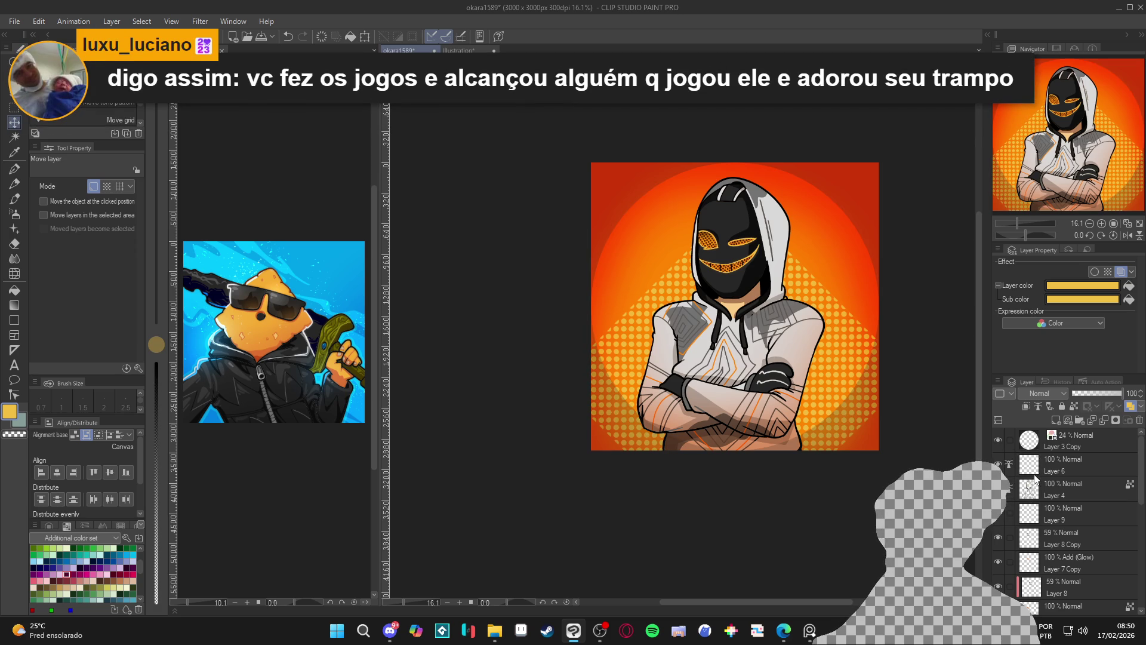
{"action": "scroll", "coordinate": [1051, 513], "scroll_direction": "down", "scroll_amount": 5}
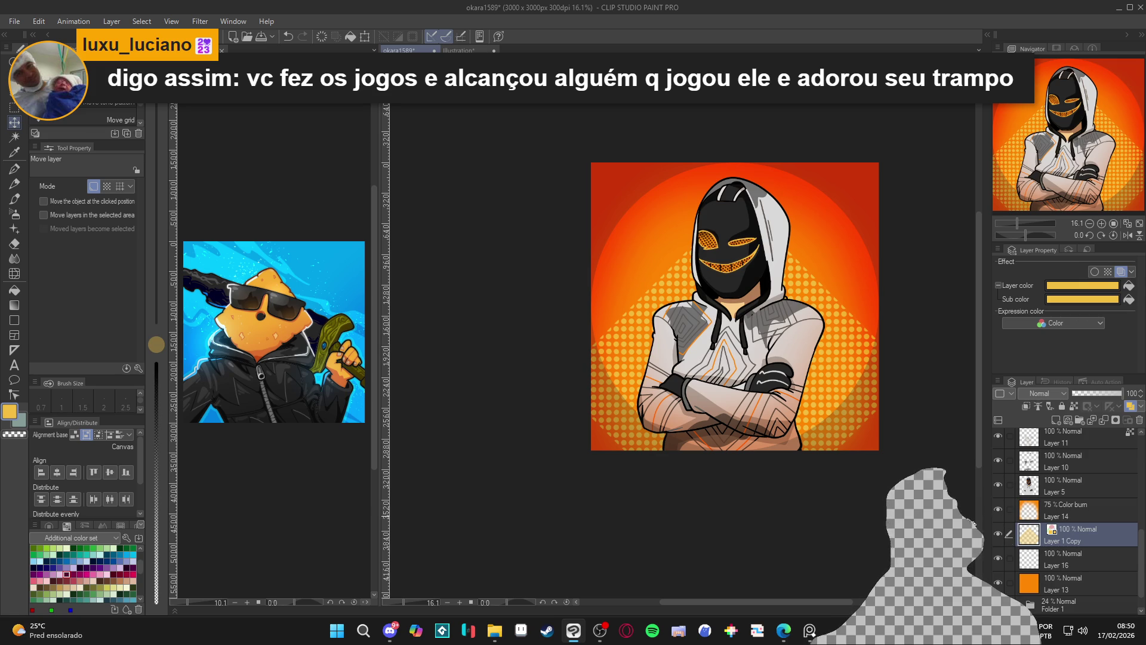
- Transform Layer 1 Copy to 94% scale and about -16.6° rotation, repositioned behind the figure
{"action": "mouse_move", "coordinate": [844, 355]}
{"action": "left_mouse_down"}
{"action": "mouse_move", "coordinate": [850, 300]}
{"action": "mouse_move", "coordinate": [839, 285]}
{"action": "left_mouse_up"}
{"action": "key", "text": "ctrl+t"}
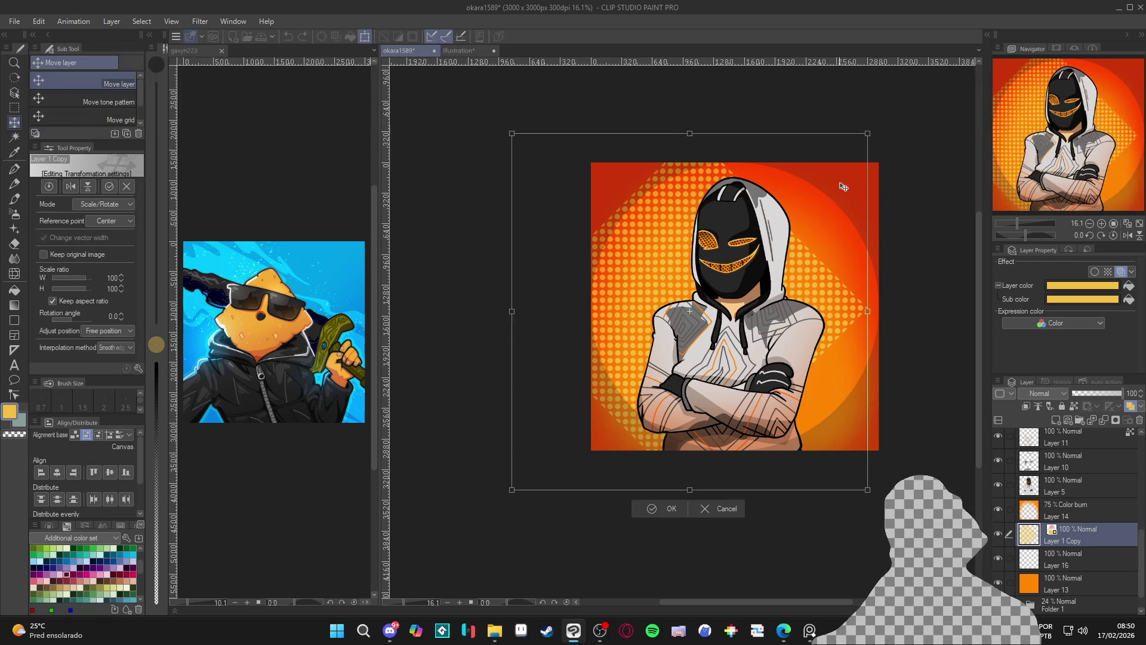
{"action": "left_click_drag", "start_coordinate": [814, 179], "coordinate": [790, 203]}
{"action": "left_click_drag", "start_coordinate": [776, 286], "coordinate": [833, 307]}
{"action": "left_click_drag", "start_coordinate": [852, 196], "coordinate": [897, 151]}
{"action": "mouse_move", "coordinate": [824, 281]}
{"action": "left_mouse_down"}
{"action": "mouse_move", "coordinate": [844, 354]}
{"action": "mouse_move", "coordinate": [801, 357]}
{"action": "left_mouse_up"}
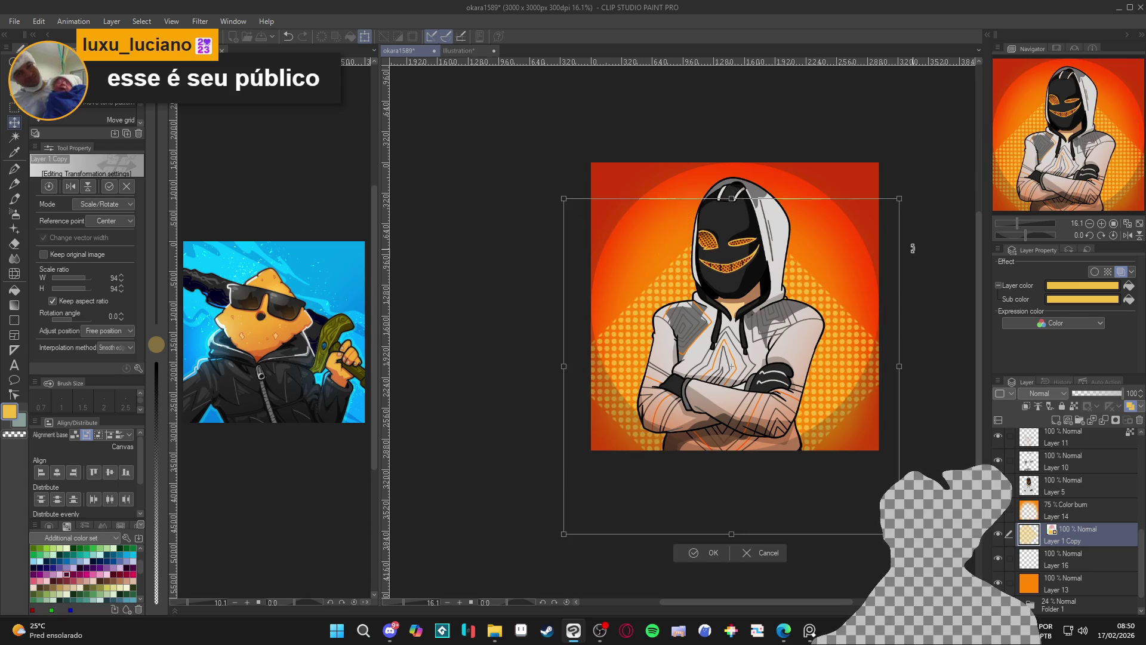
{"action": "mouse_move", "coordinate": [913, 248]}
{"action": "left_mouse_down"}
{"action": "mouse_move", "coordinate": [921, 217]}
{"action": "mouse_move", "coordinate": [924, 242]}
{"action": "left_mouse_up"}
{"action": "mouse_move", "coordinate": [799, 345]}
{"action": "left_mouse_down"}
{"action": "mouse_move", "coordinate": [819, 333]}
{"action": "mouse_move", "coordinate": [789, 370]}
{"action": "mouse_move", "coordinate": [802, 377]}
{"action": "left_mouse_up"}
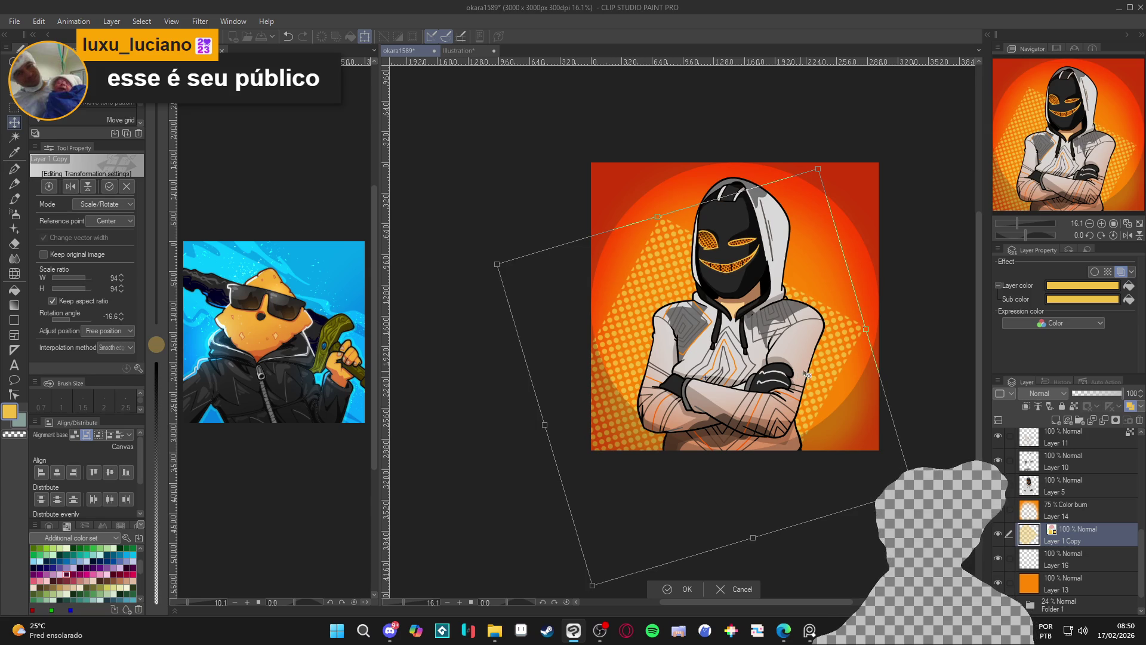
{"action": "key", "text": "Return"}
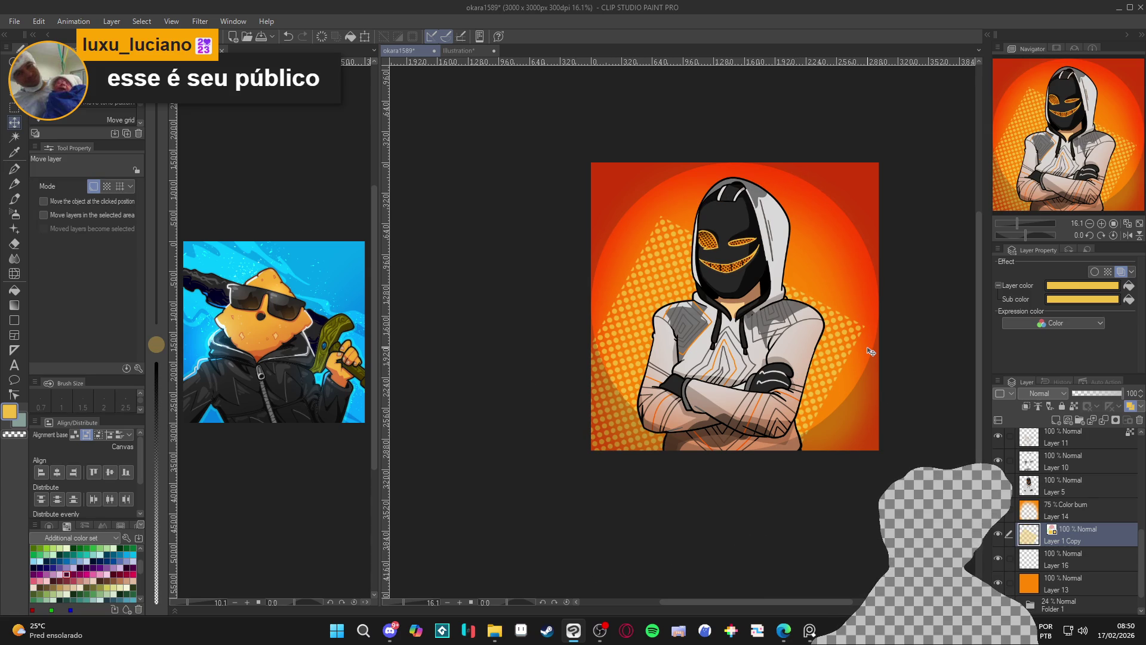
{"action": "scroll", "coordinate": [870, 351], "scroll_direction": "up", "scroll_amount": 1}
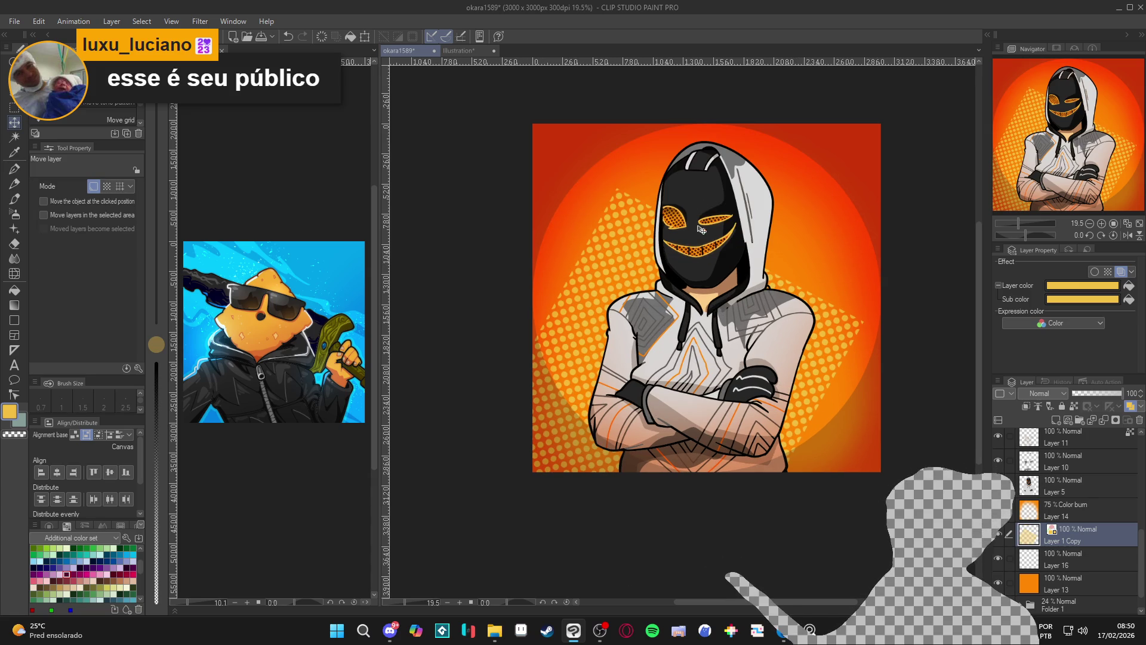
{"action": "scroll", "coordinate": [1003, 454], "scroll_direction": "down", "scroll_amount": 5}
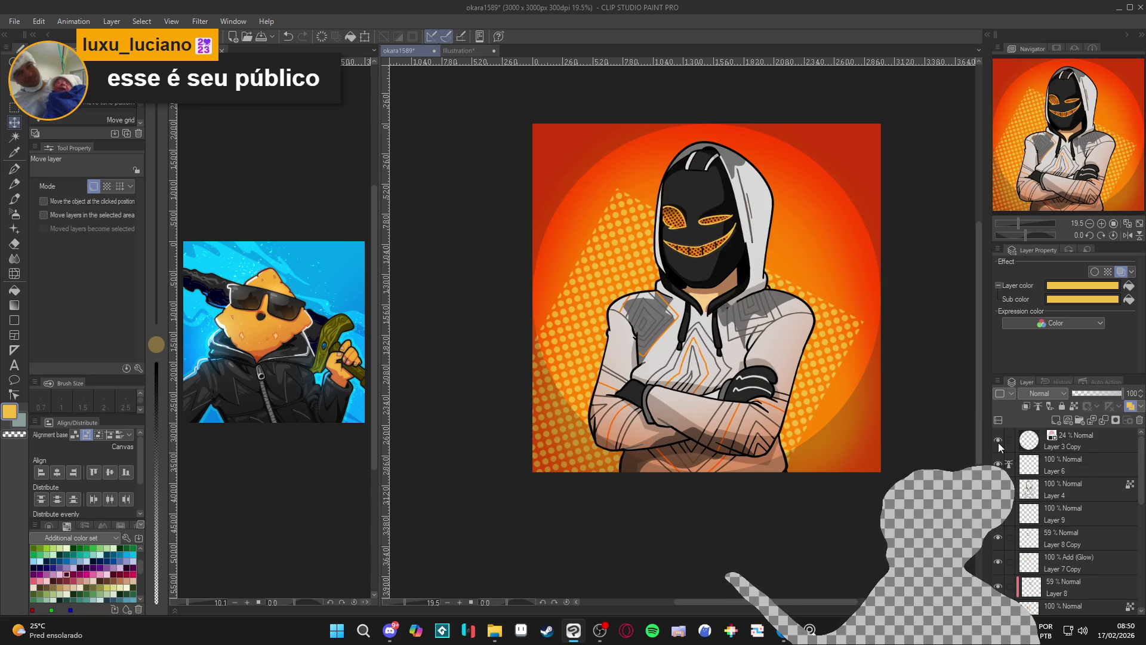
- Duplicate the halftone layer Layer 1 Copy
{"action": "left_click", "coordinate": [998, 440]}
{"action": "left_click", "coordinate": [998, 441]}
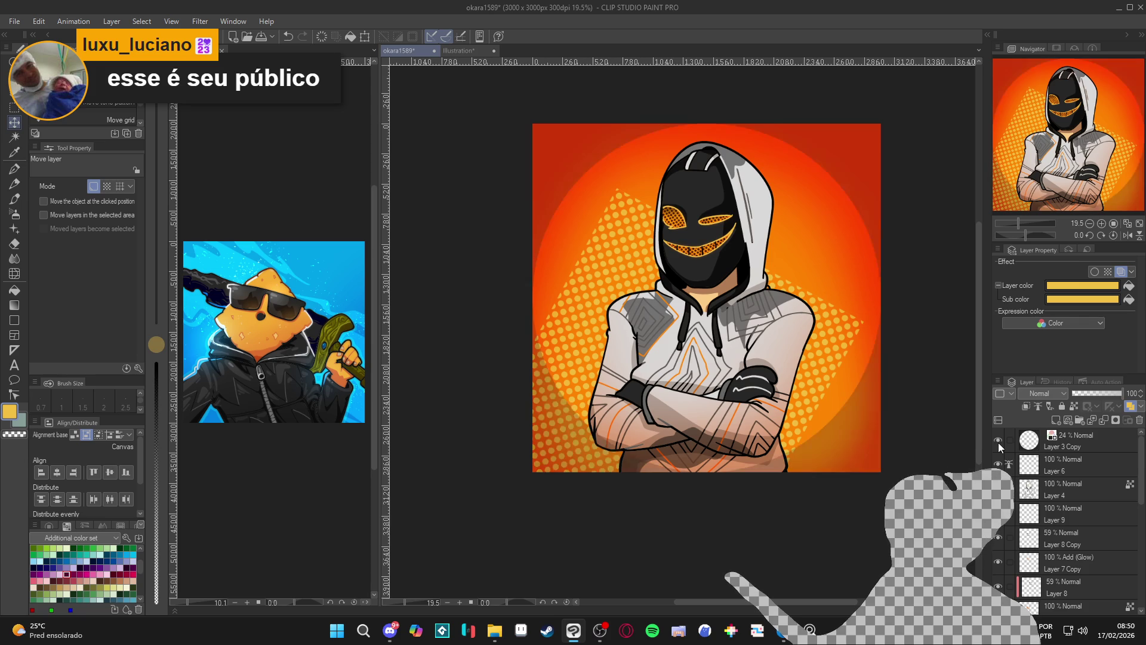
{"action": "scroll", "coordinate": [838, 413], "scroll_direction": "down", "scroll_amount": 1}
{"action": "scroll", "coordinate": [837, 413], "scroll_direction": "down", "scroll_amount": 1}
{"action": "scroll", "coordinate": [1085, 516], "scroll_direction": "down", "scroll_amount": 3}
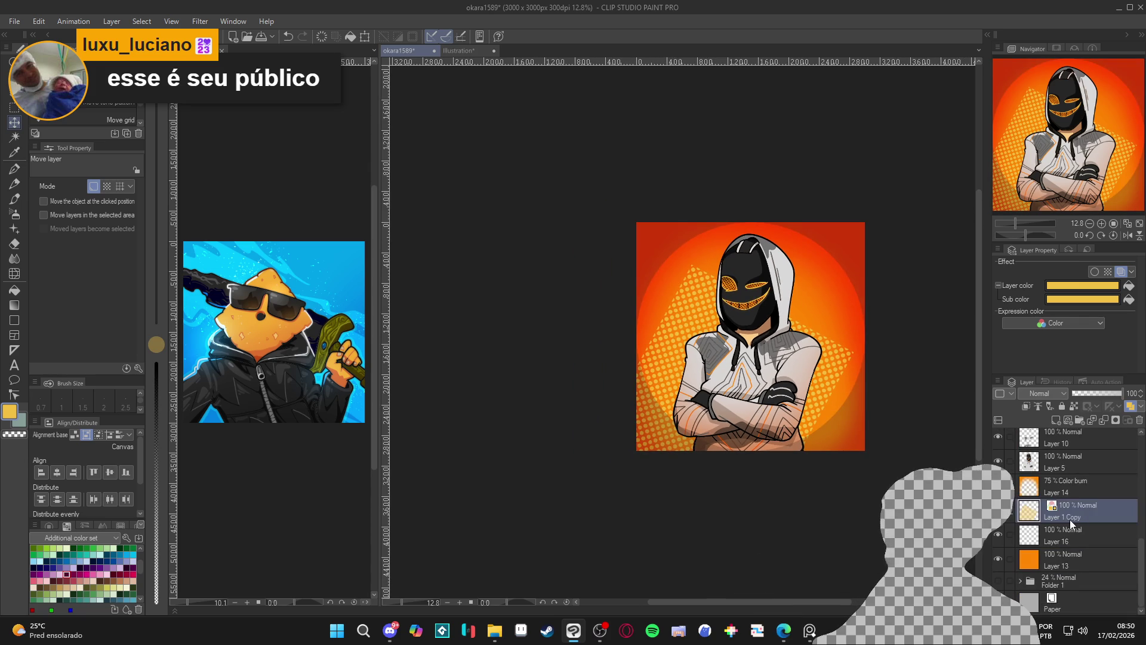
{"action": "right_click", "coordinate": [1073, 514]}
{"action": "left_click", "coordinate": [1081, 297]}
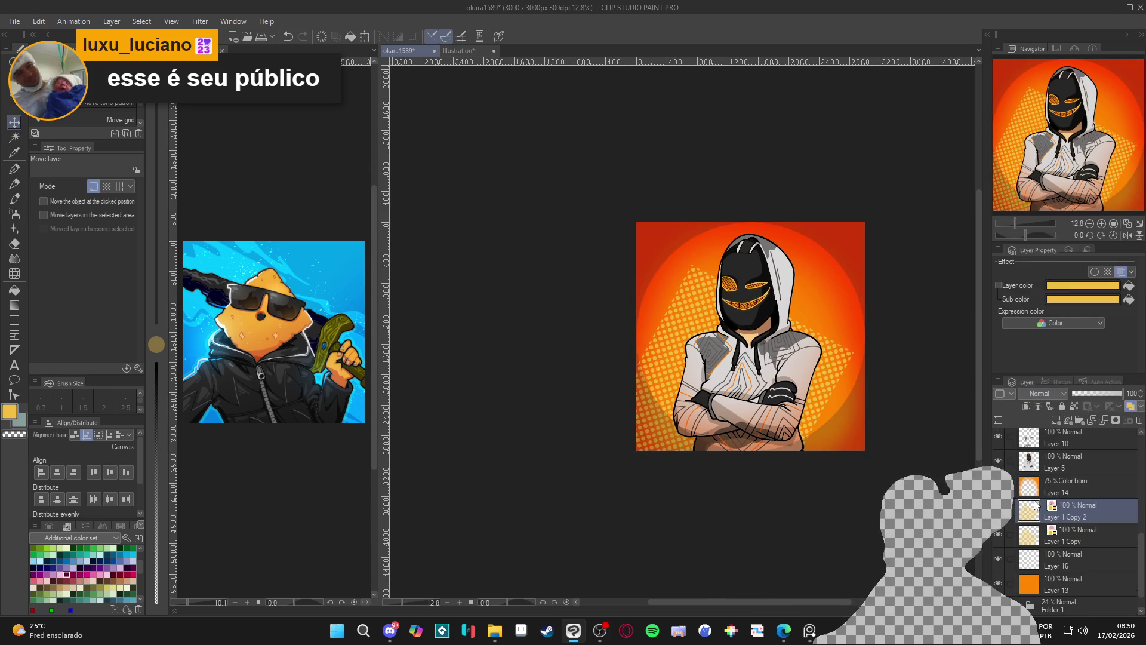
{"action": "right_click", "coordinate": [1084, 495]}
{"action": "left_click", "coordinate": [1059, 513]}
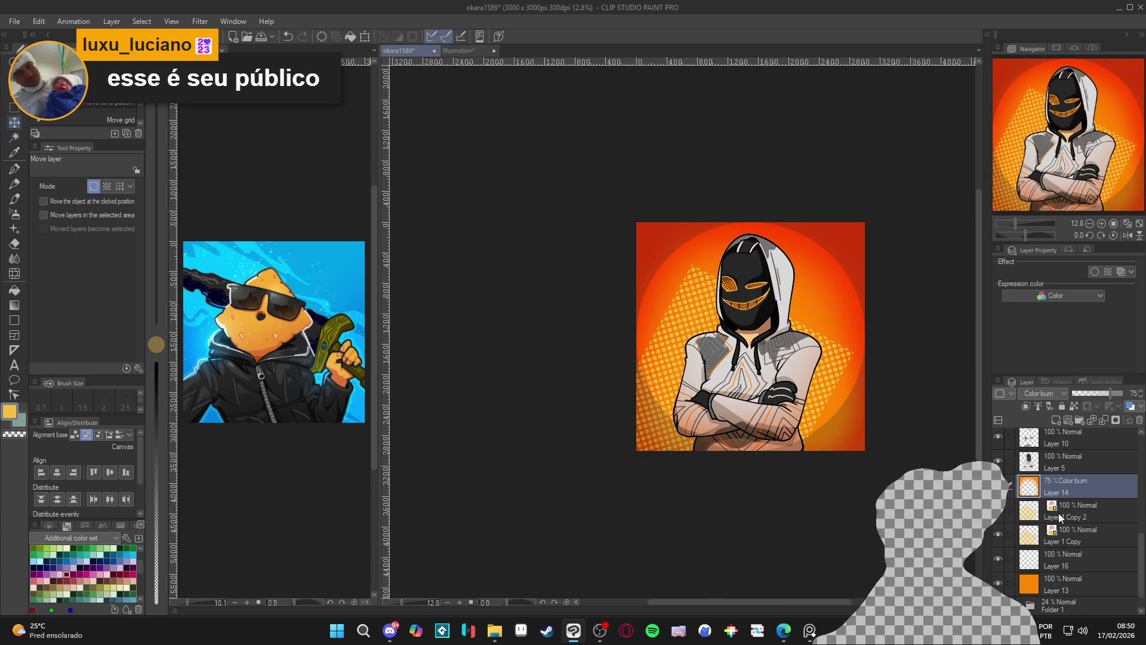
{"action": "right_click", "coordinate": [1059, 513]}
{"action": "left_click", "coordinate": [1059, 400]}
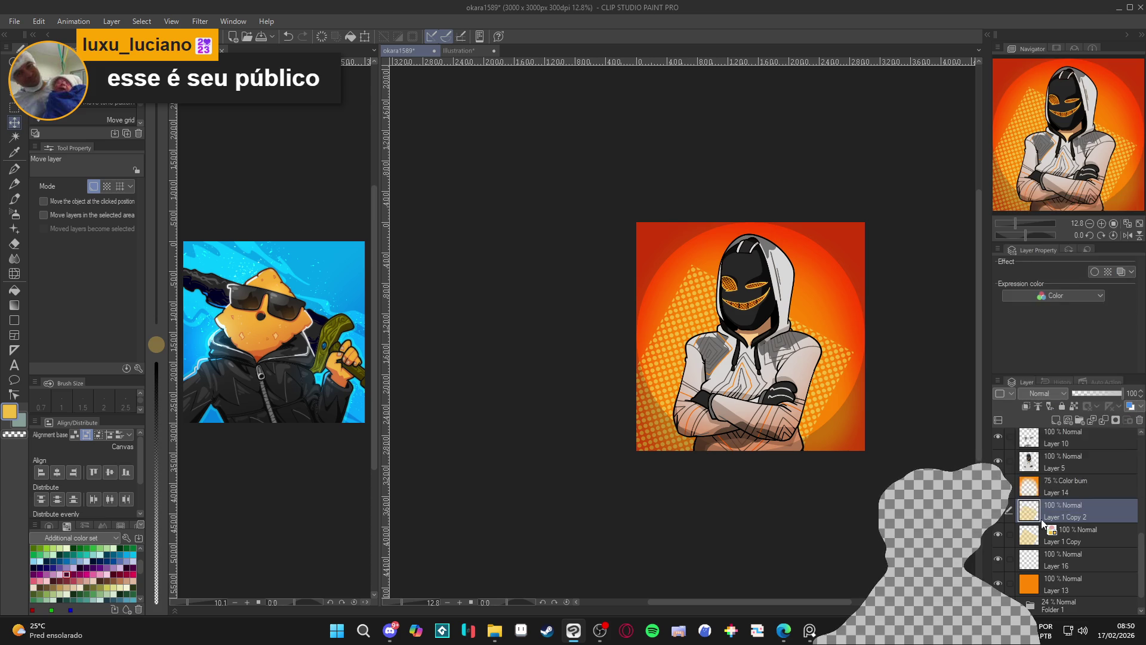
- Apply a Gaussian blur of strength 32.43 to the copied dots
{"action": "scroll", "coordinate": [856, 334], "scroll_direction": "up", "scroll_amount": 3}
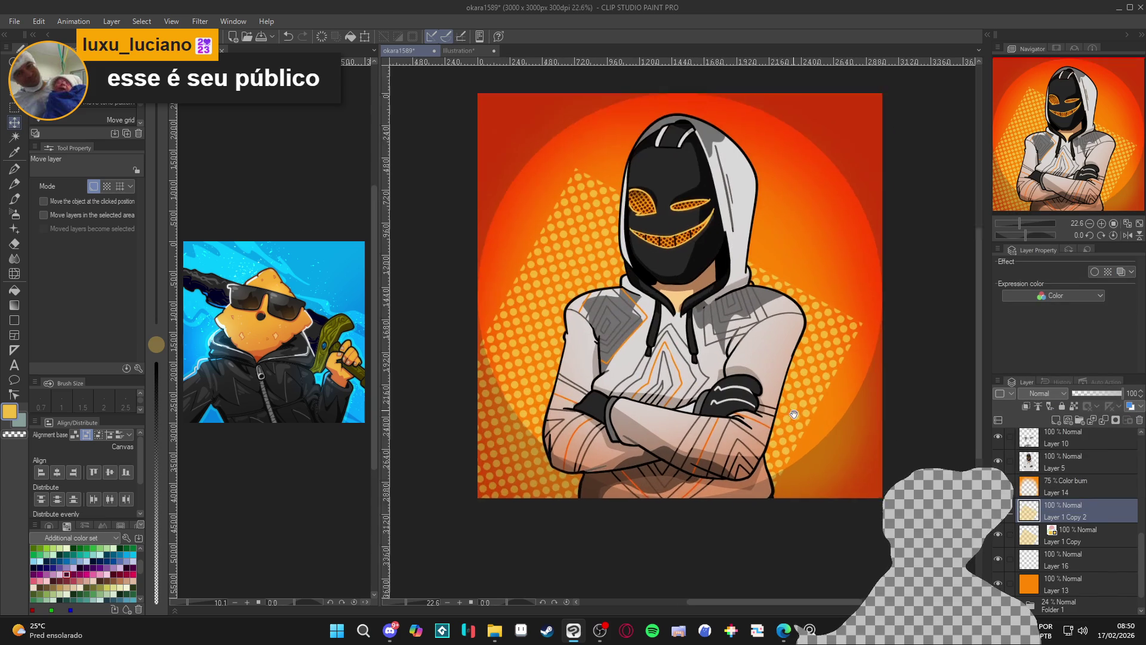
{"action": "left_click", "coordinate": [200, 21]}
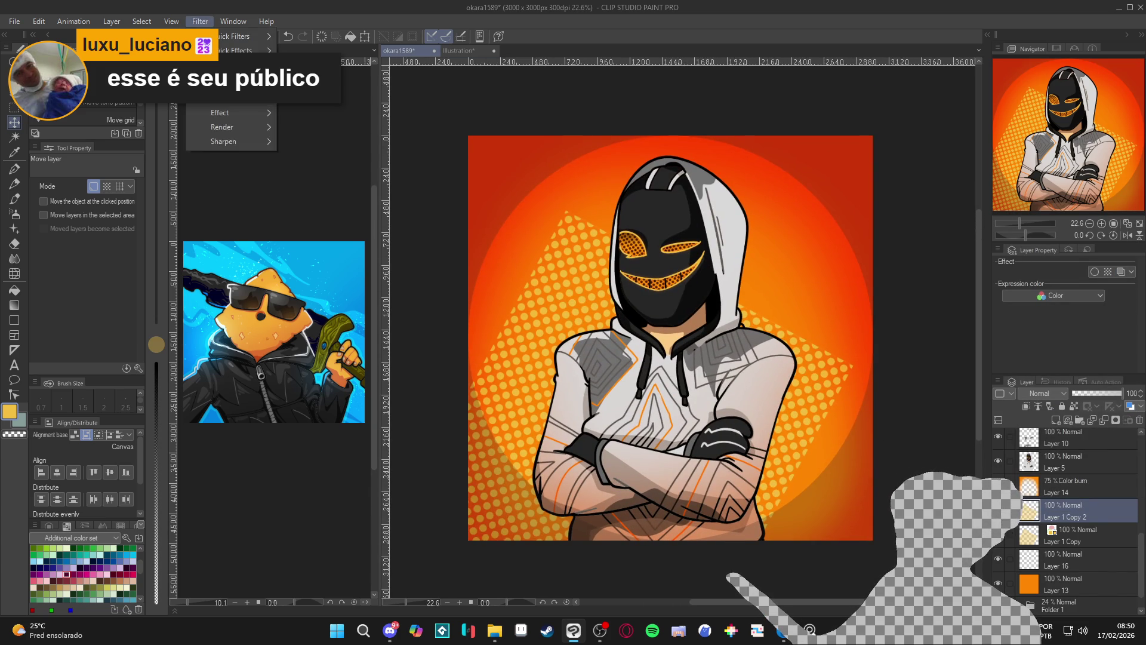
{"action": "mouse_move", "coordinate": [239, 70]}
{"action": "left_click", "coordinate": [329, 105]}
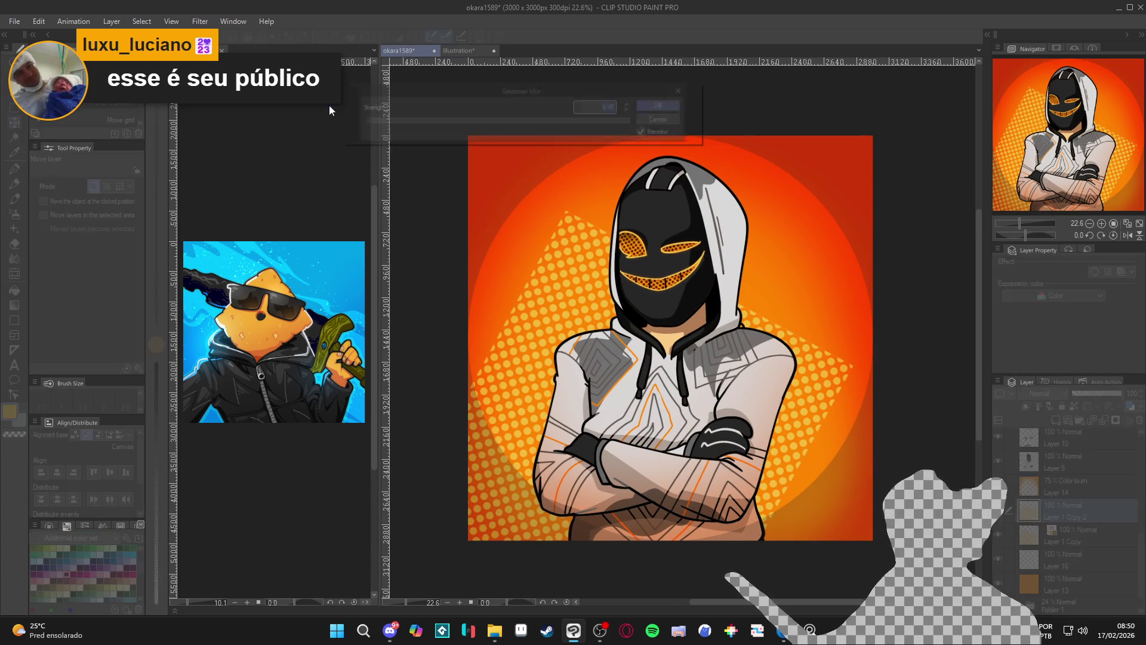
{"action": "left_click", "coordinate": [395, 123]}
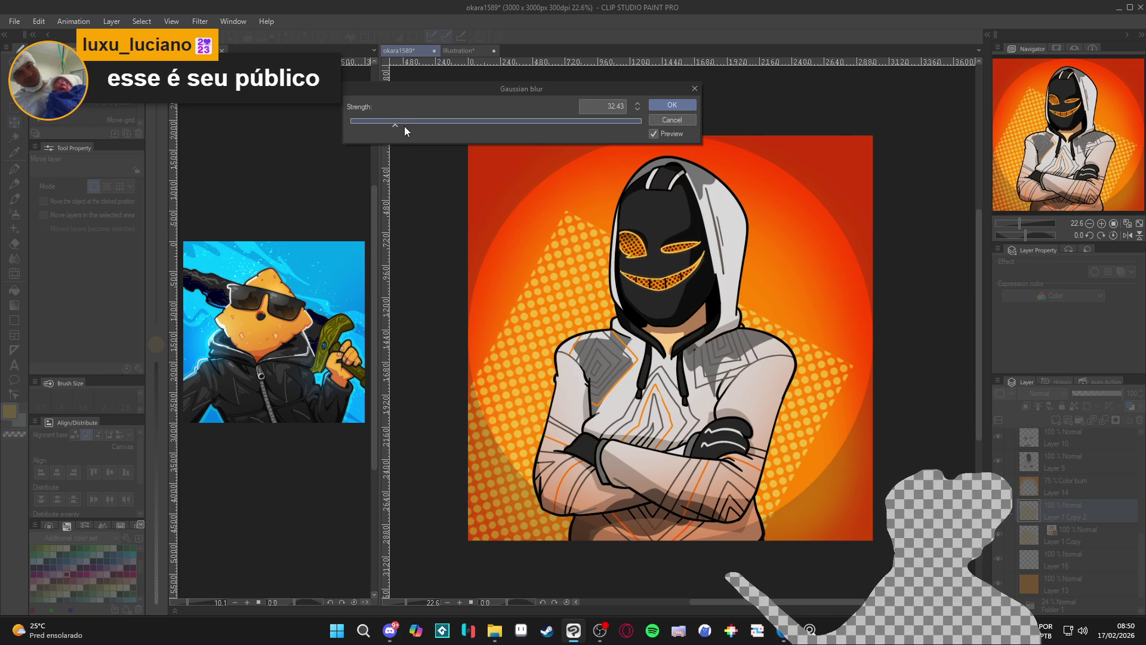
{"action": "left_click", "coordinate": [672, 105]}
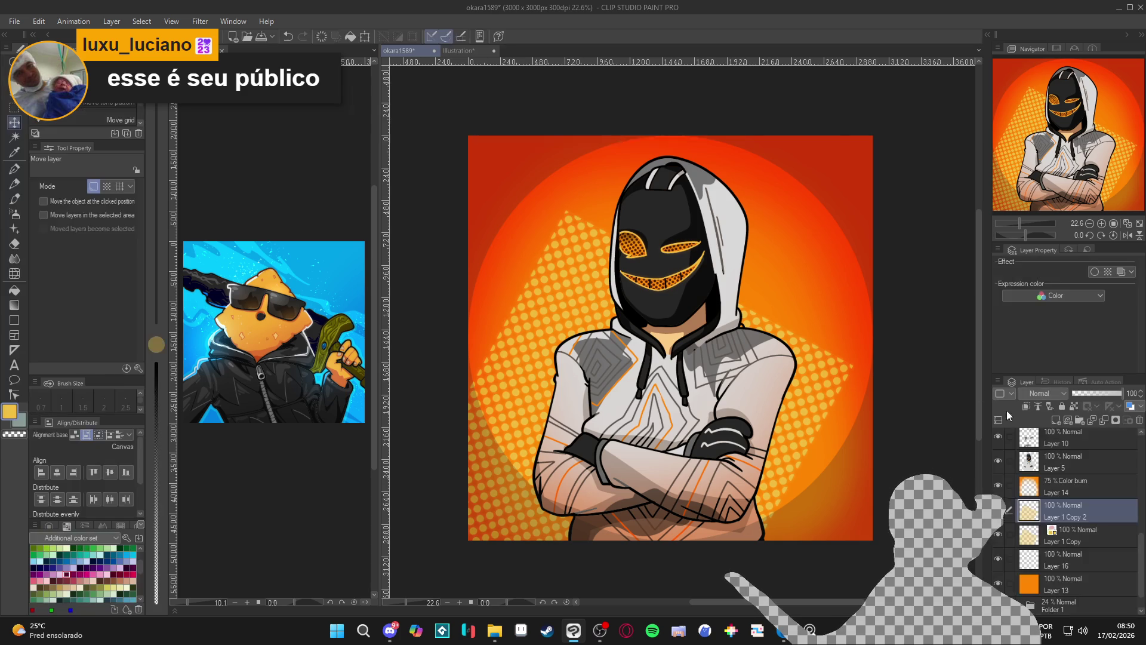
- Set the copied dots to Add (Glow) blending at 13% opacity
{"action": "left_click", "coordinate": [1041, 392]}
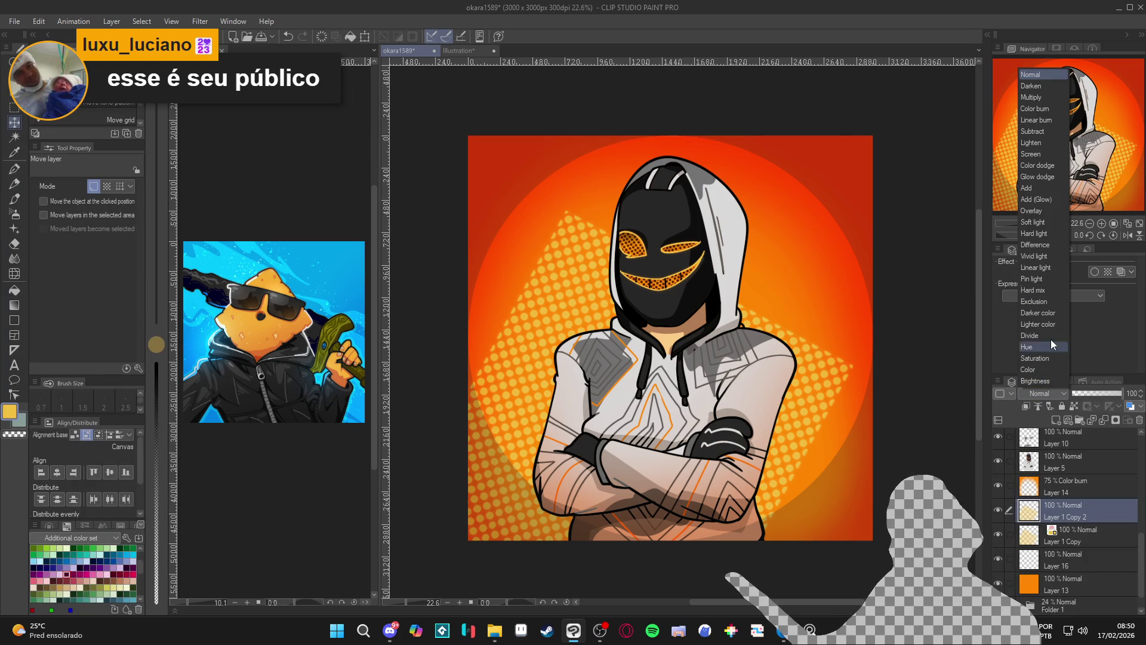
{"action": "left_click", "coordinate": [1048, 202]}
{"action": "left_click", "coordinate": [1083, 393]}
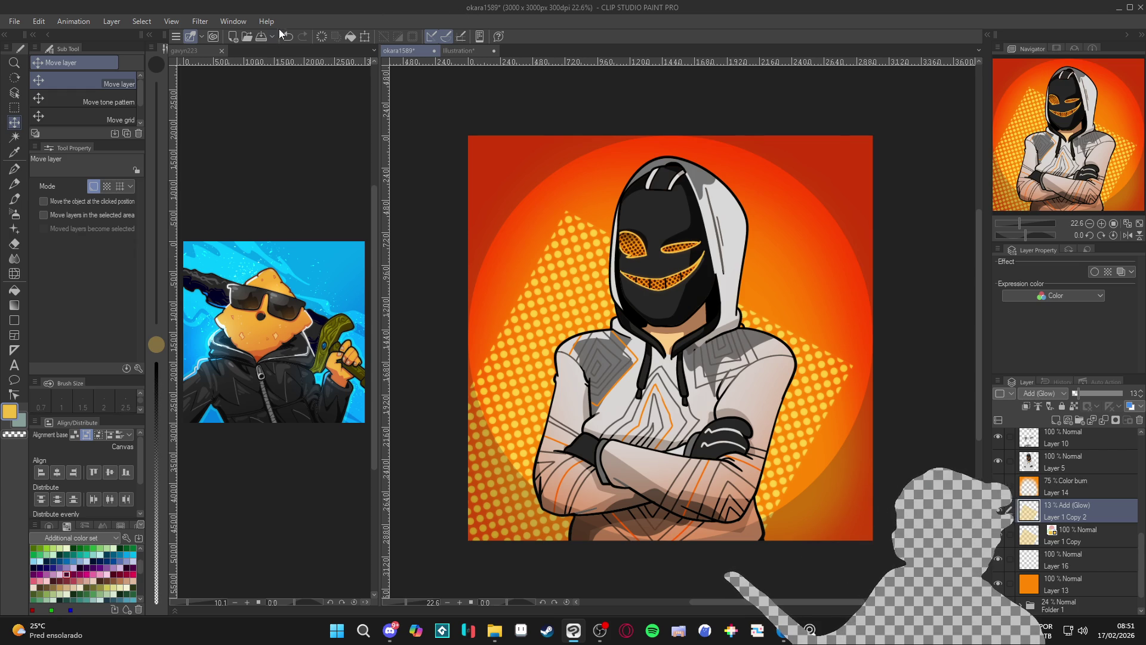
- Try a Gaussian blur on the halftone dots, then cancel it
{"action": "left_click", "coordinate": [192, 23]}
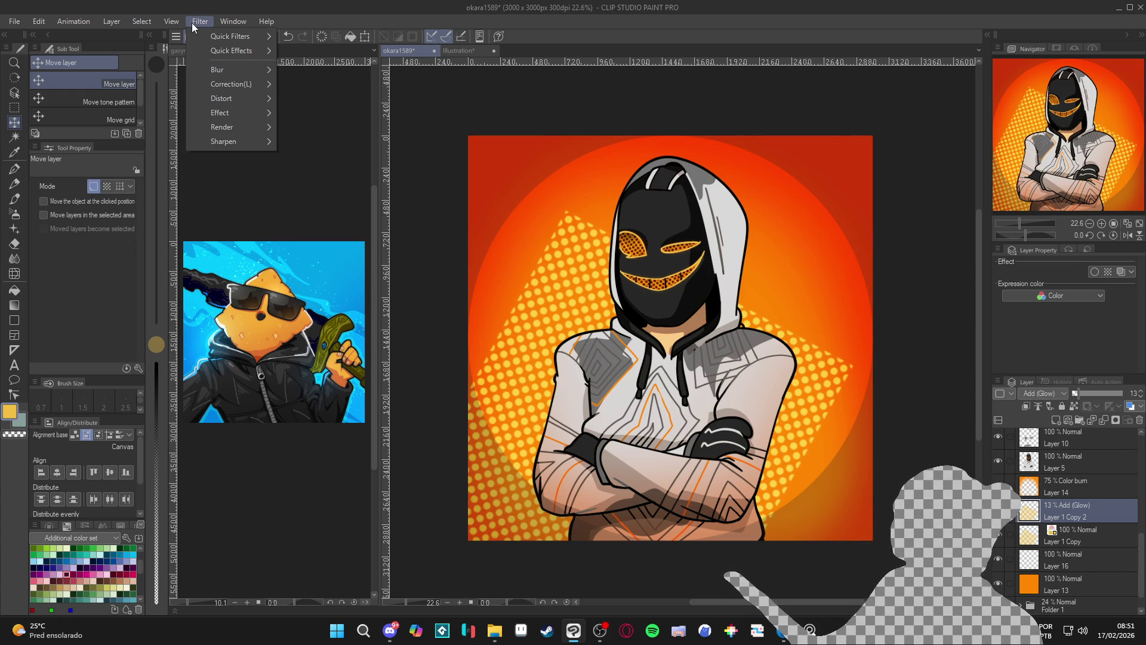
{"action": "mouse_move", "coordinate": [250, 68]}
{"action": "left_click", "coordinate": [351, 98]}
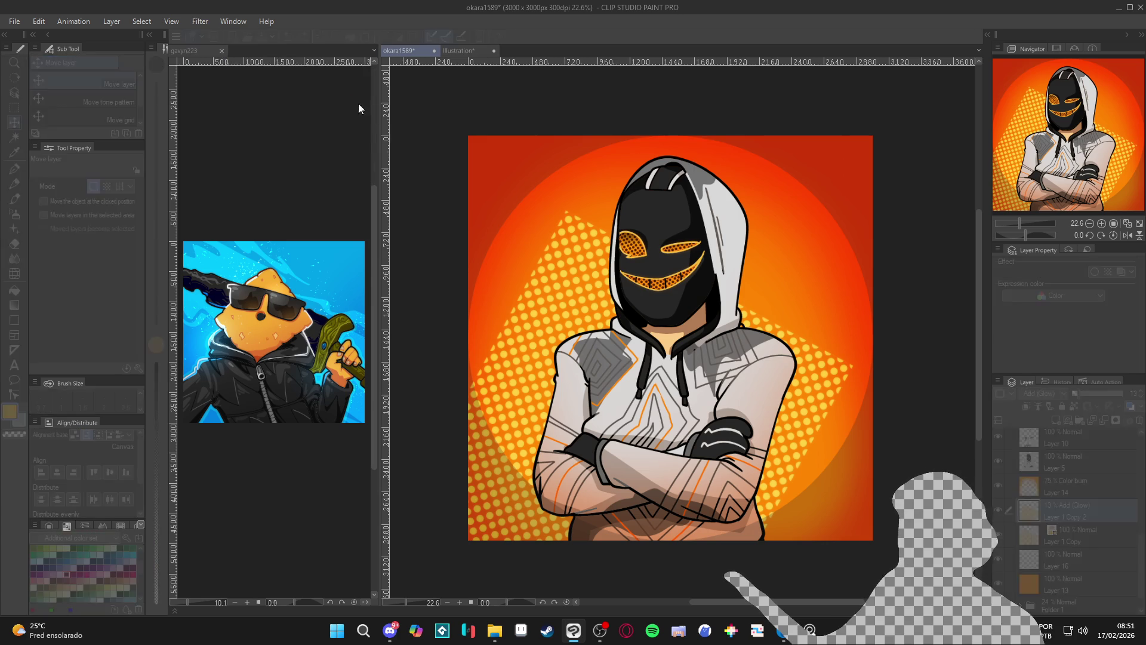
{"action": "left_click", "coordinate": [355, 124]}
{"action": "key", "text": "Escape"}
- Apply an outward Radial blur of strength 8.05 to the halftone dots
{"action": "left_click", "coordinate": [200, 21]}
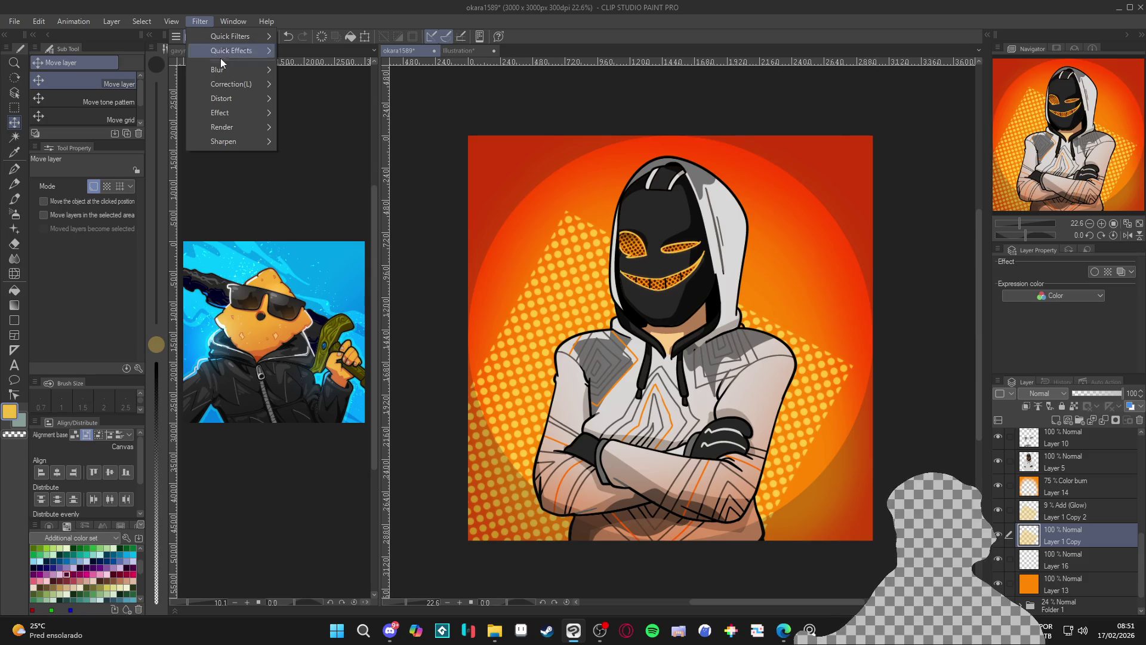
{"action": "mouse_move", "coordinate": [252, 68]}
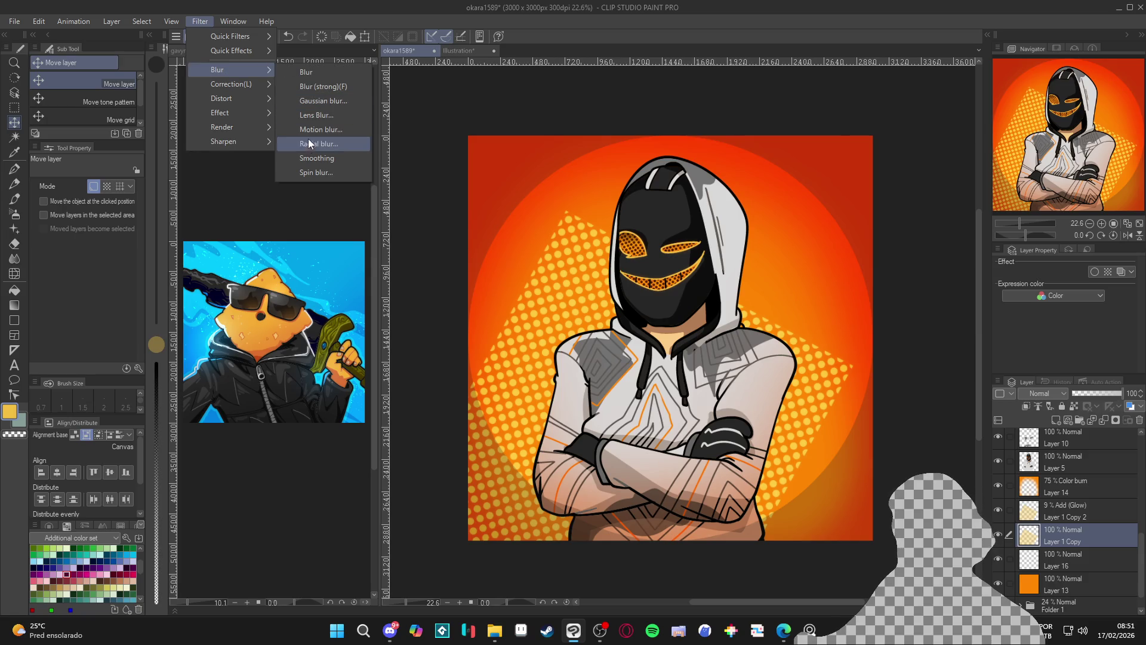
{"action": "left_click", "coordinate": [335, 145]}
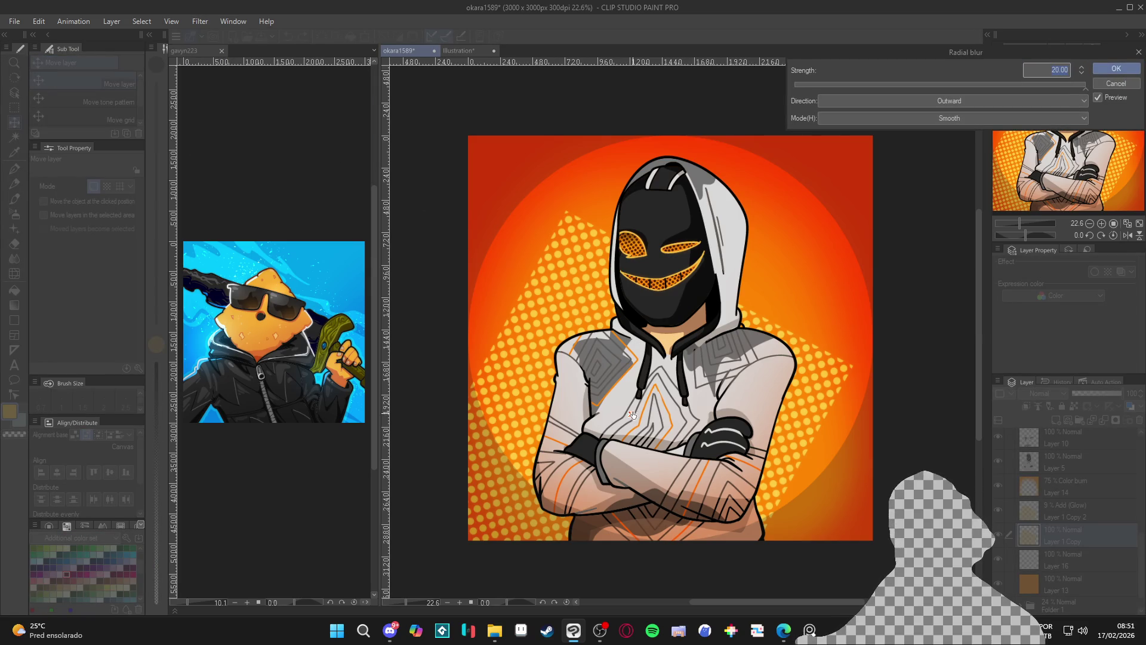
{"action": "left_click", "coordinate": [903, 83]}
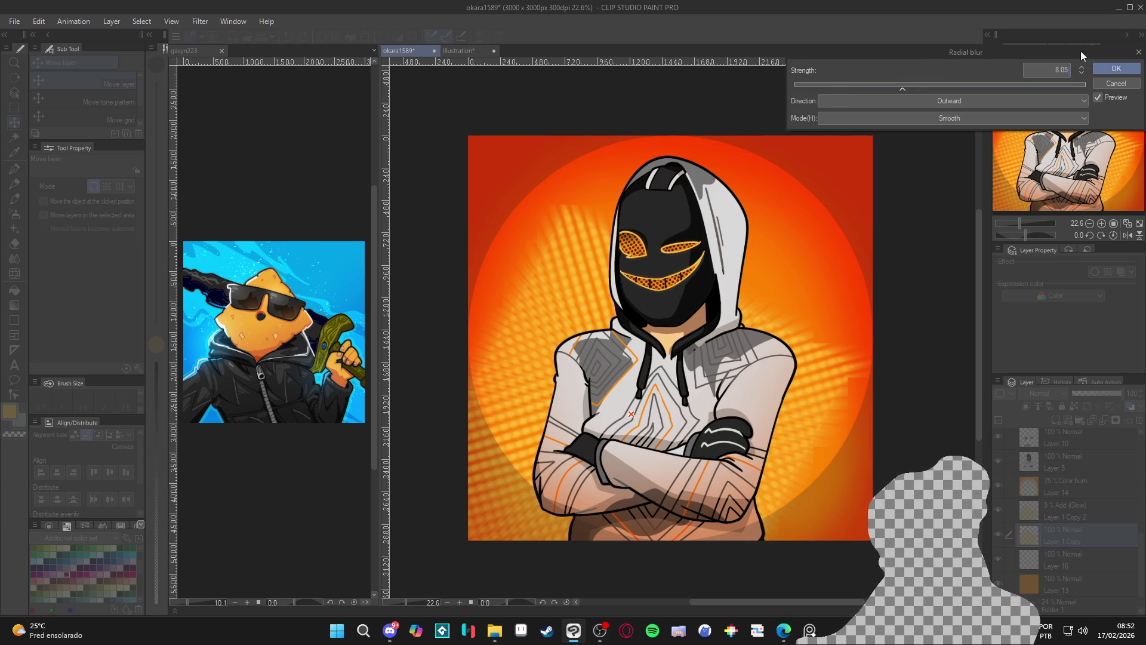
{"action": "left_click", "coordinate": [1101, 69]}
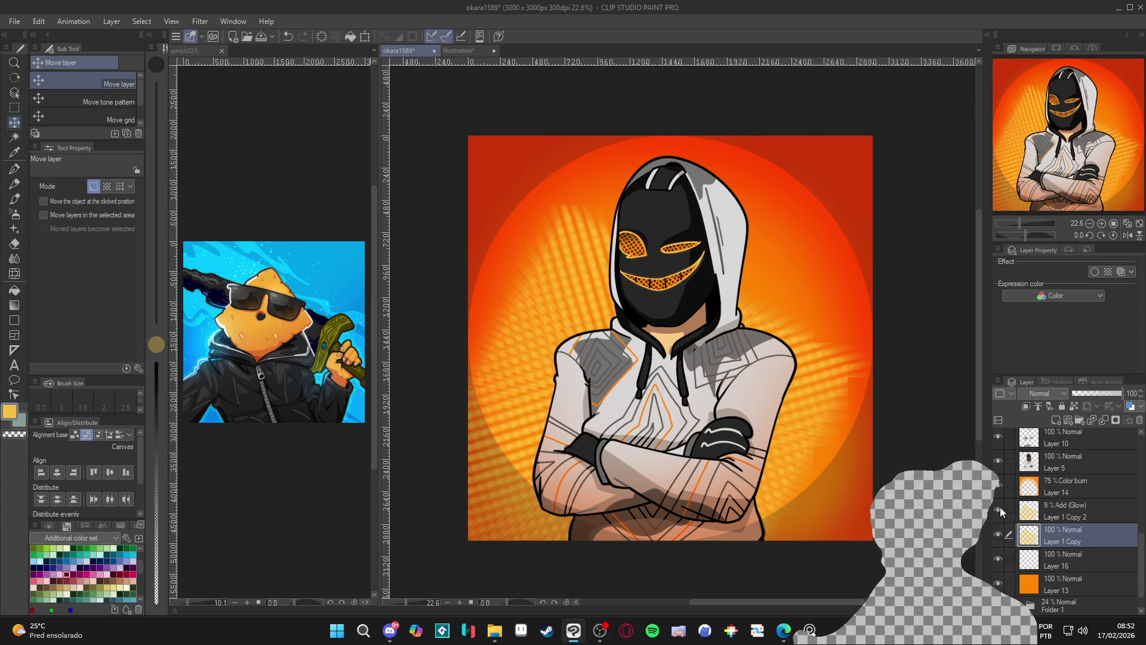
{"action": "key", "text": "ctrl+minus"}
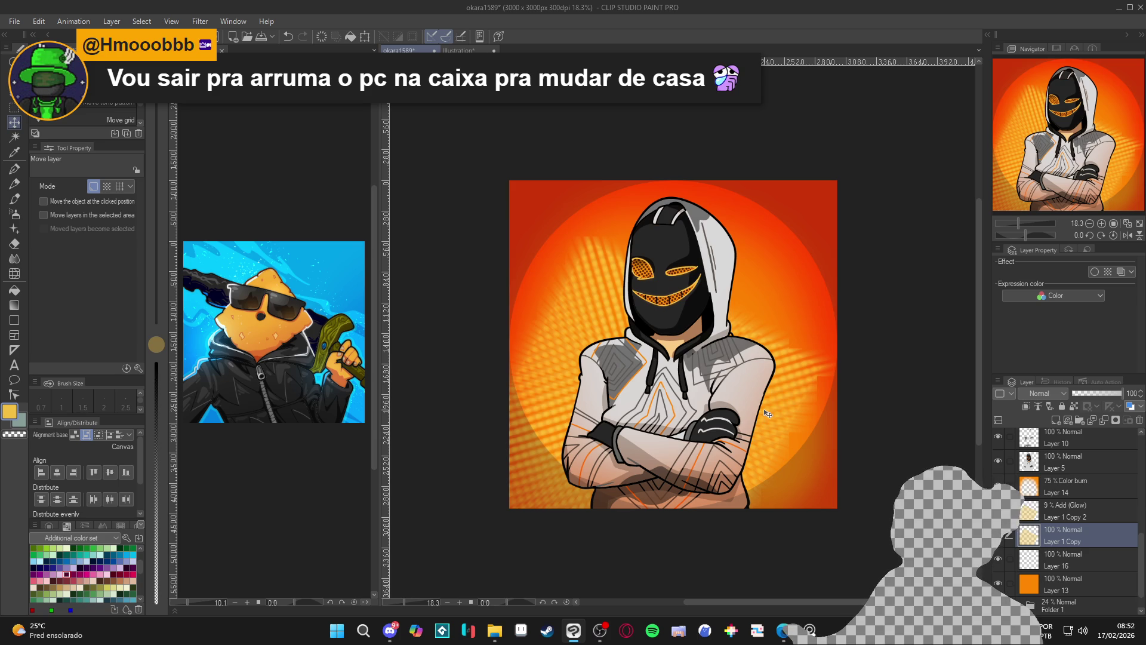
- Briefly re-show the crisp halftone dot layer, then hide it again
{"action": "left_click", "coordinate": [997, 534]}
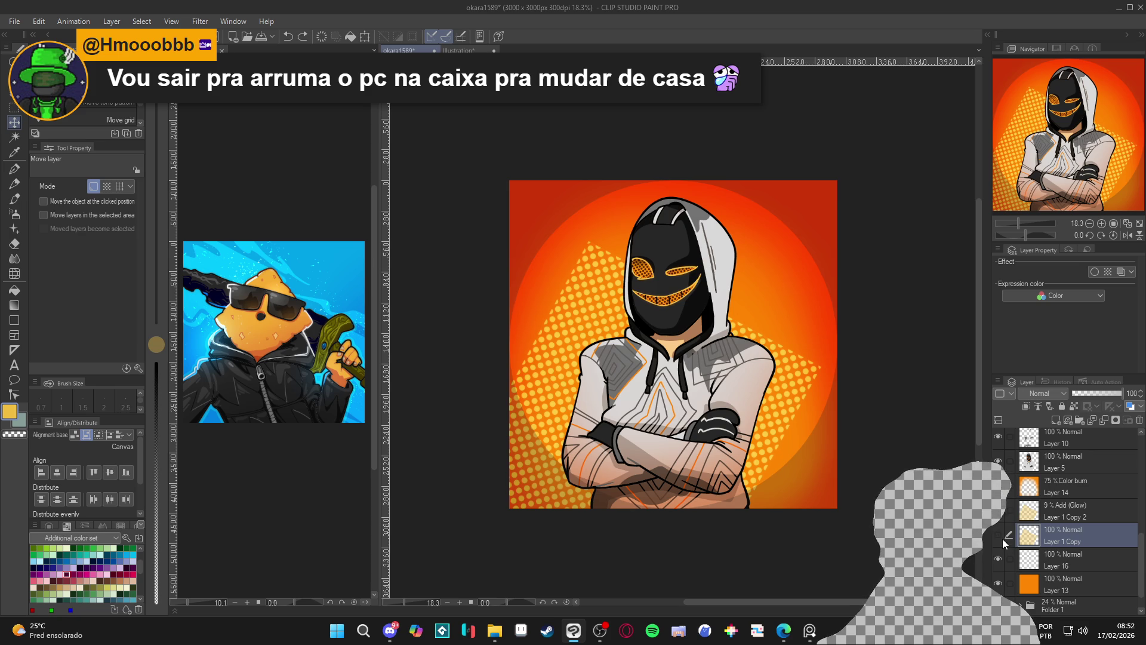
{"action": "left_click", "coordinate": [998, 534]}
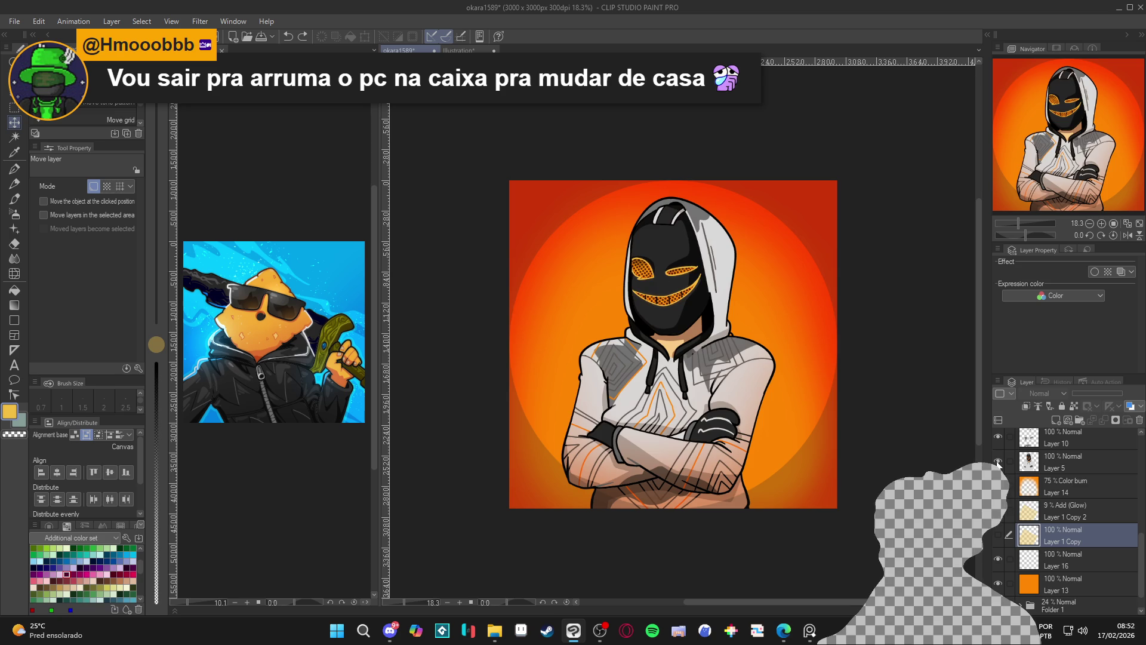
{"action": "scroll", "coordinate": [1051, 463], "scroll_direction": "up", "scroll_amount": 1}
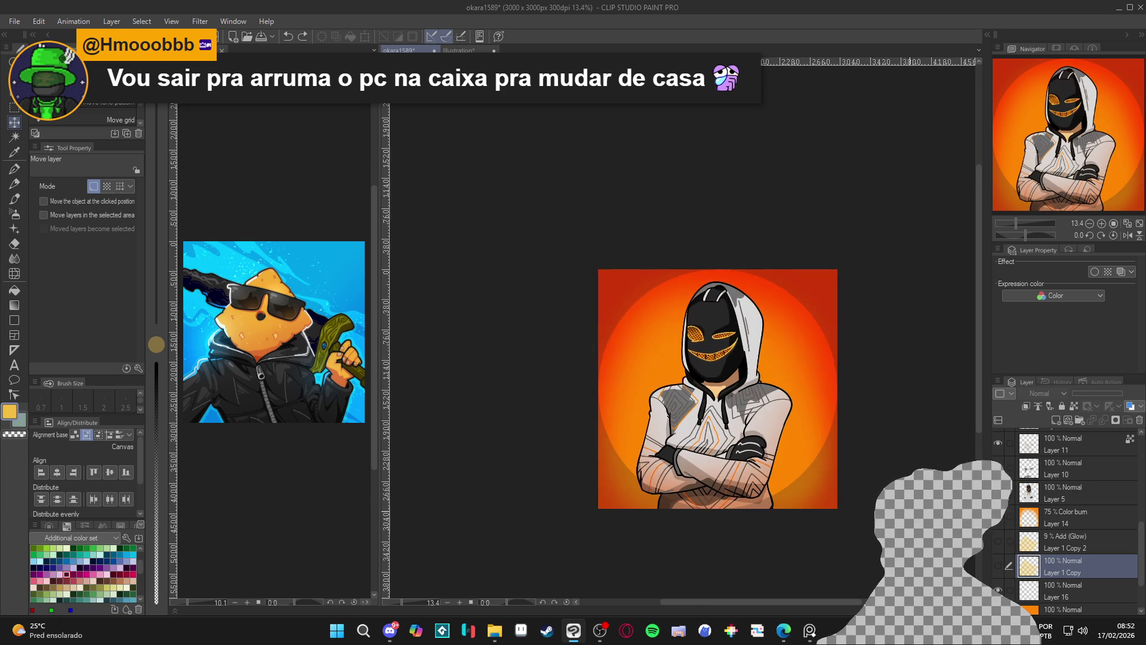
{"action": "scroll", "coordinate": [650, 507], "scroll_direction": "up", "scroll_amount": 2}
- Add a new empty Layer 17 under the halftone dots, then make and clear a test selection
{"action": "left_click", "coordinate": [1049, 582]}
{"action": "key", "text": "ctrl+shift+n"}
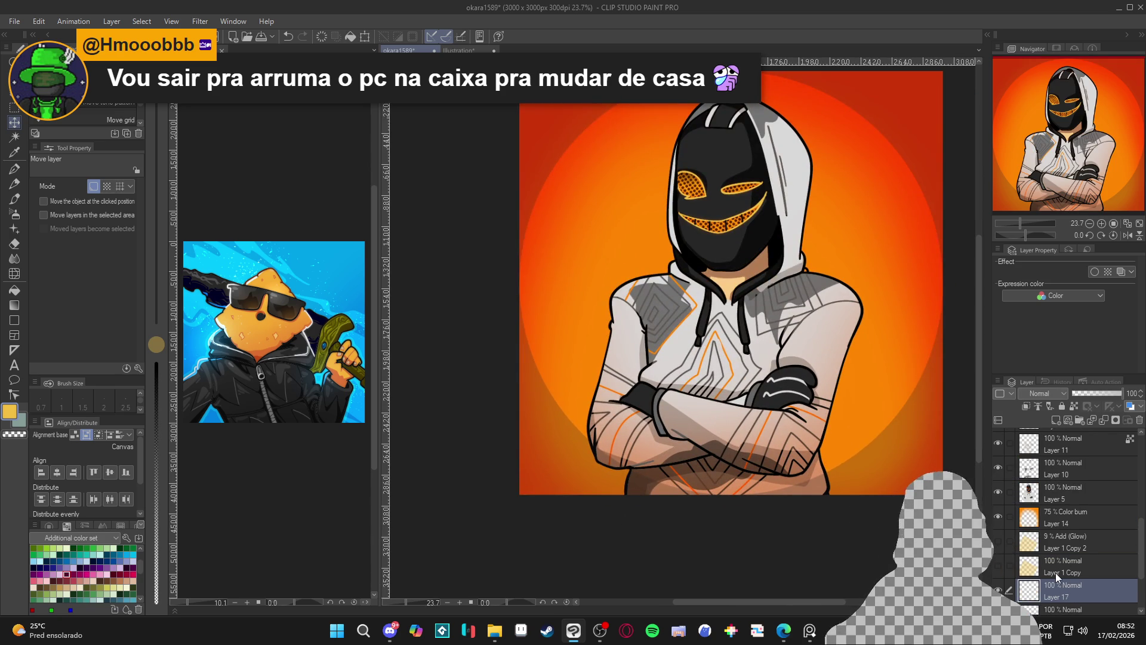
{"action": "key", "text": "w"}
{"action": "left_click", "coordinate": [830, 442]}
{"action": "scroll", "coordinate": [829, 442], "scroll_direction": "down", "scroll_amount": 1}
{"action": "key", "text": "ctrl+d"}
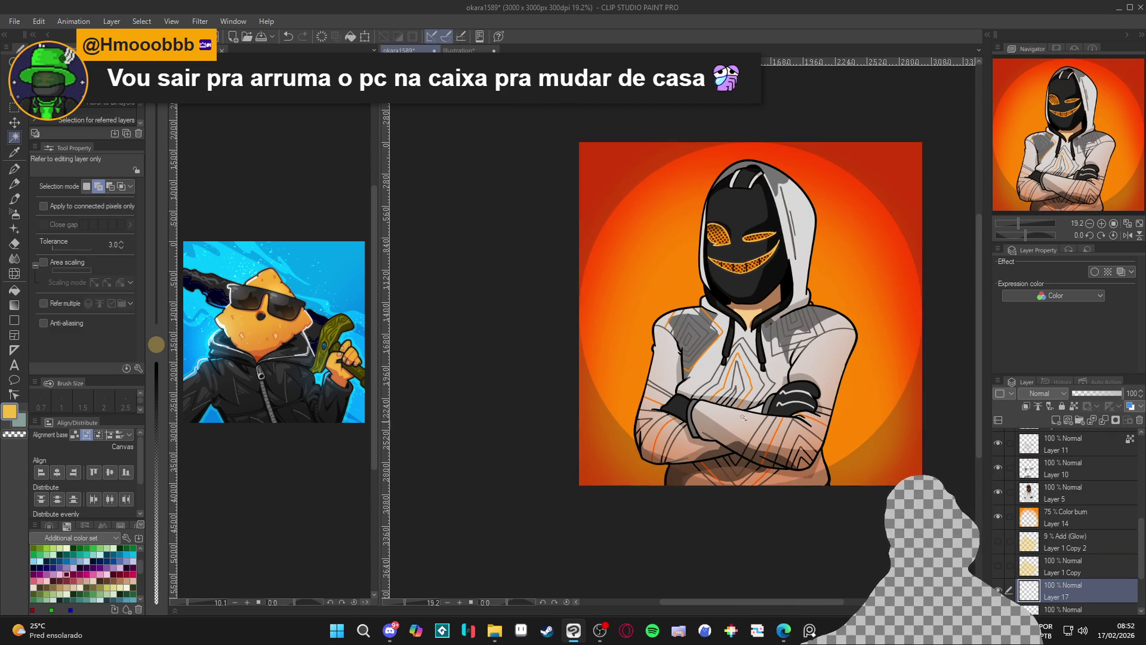
- Auto-select along the figure's outline using all layers, re-show the halftone layer, then deselect
{"action": "left_click", "coordinate": [56, 303]}
{"action": "left_click", "coordinate": [617, 318]}
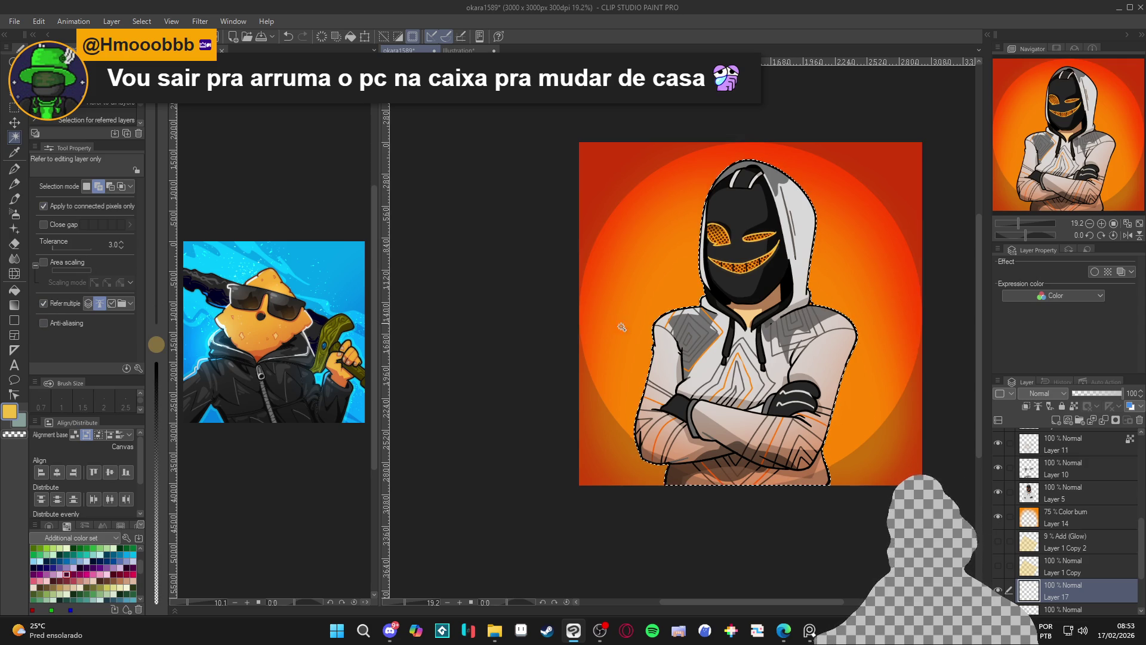
{"action": "left_click", "coordinate": [998, 566]}
{"action": "left_click", "coordinate": [1042, 566]}
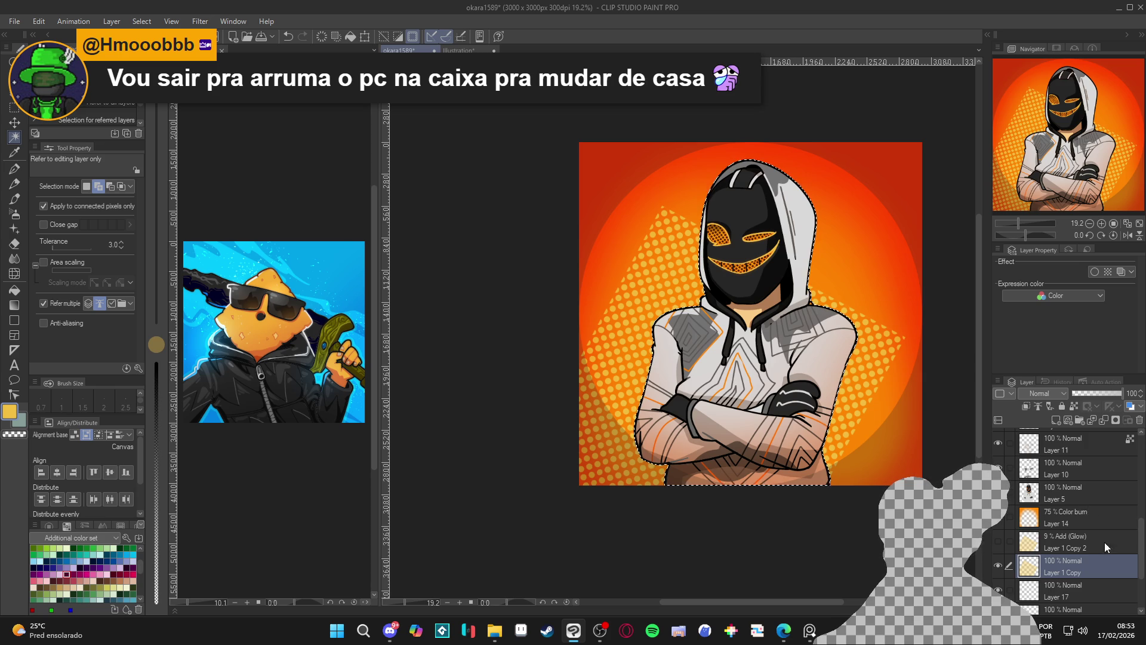
{"action": "key", "text": "ctrl+d"}
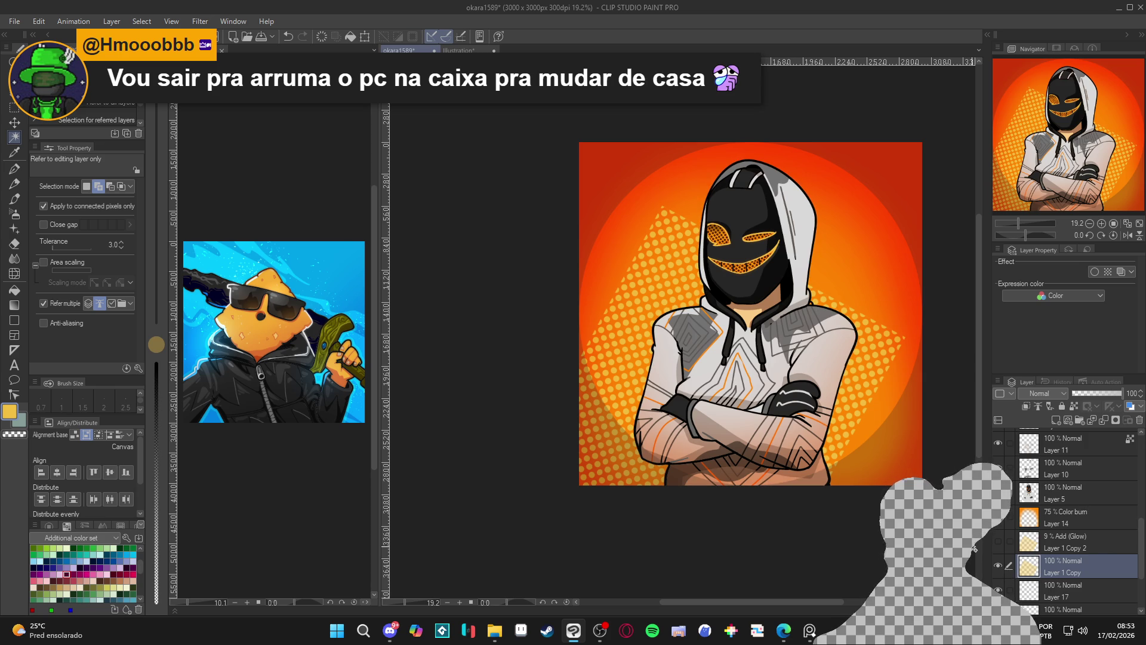
- Restore the figure selection and undo away the Layer 1 Copy 2 glow layer
{"action": "key", "text": "k"}
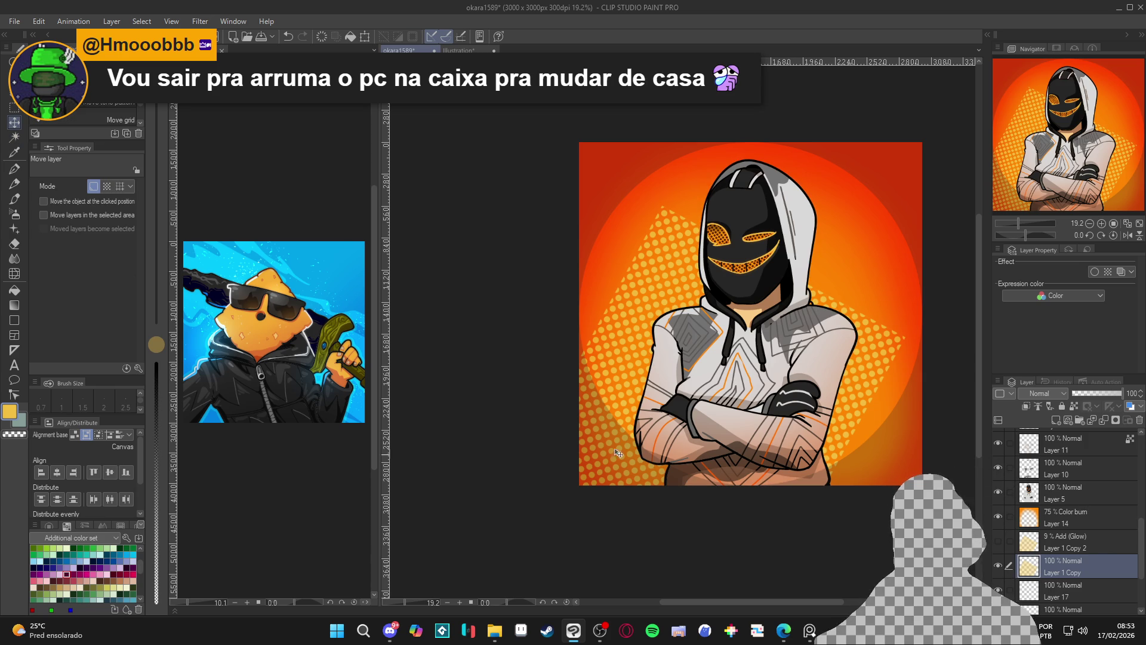
{"action": "key", "text": "ctrl+shift+d"}
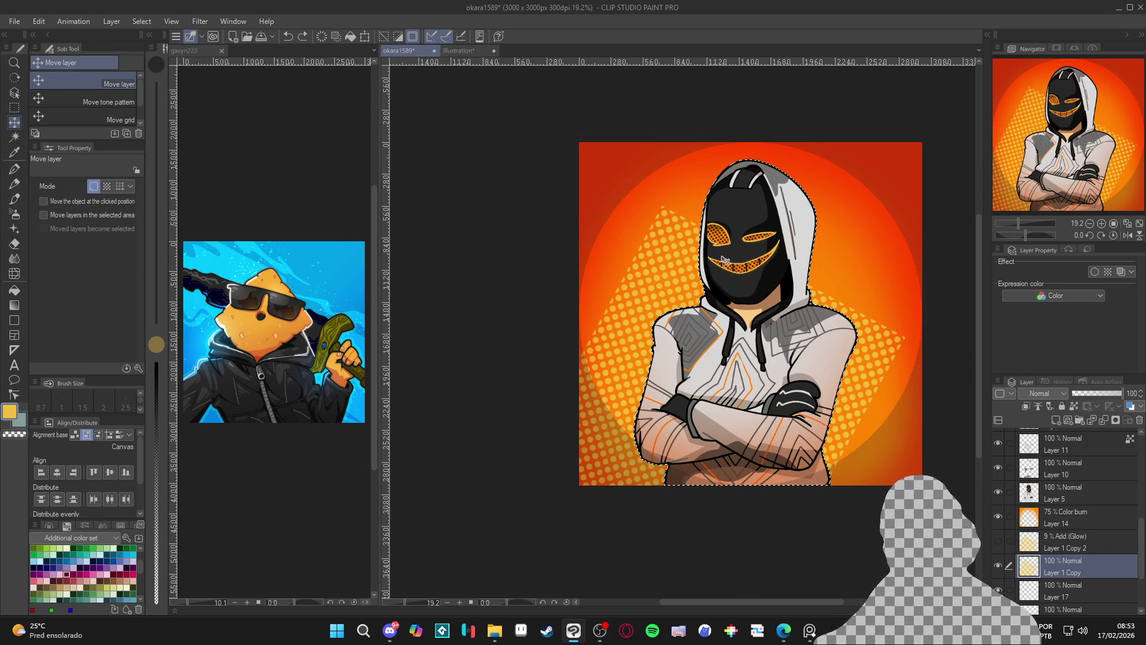
{"action": "left_click", "coordinate": [466, 52]}
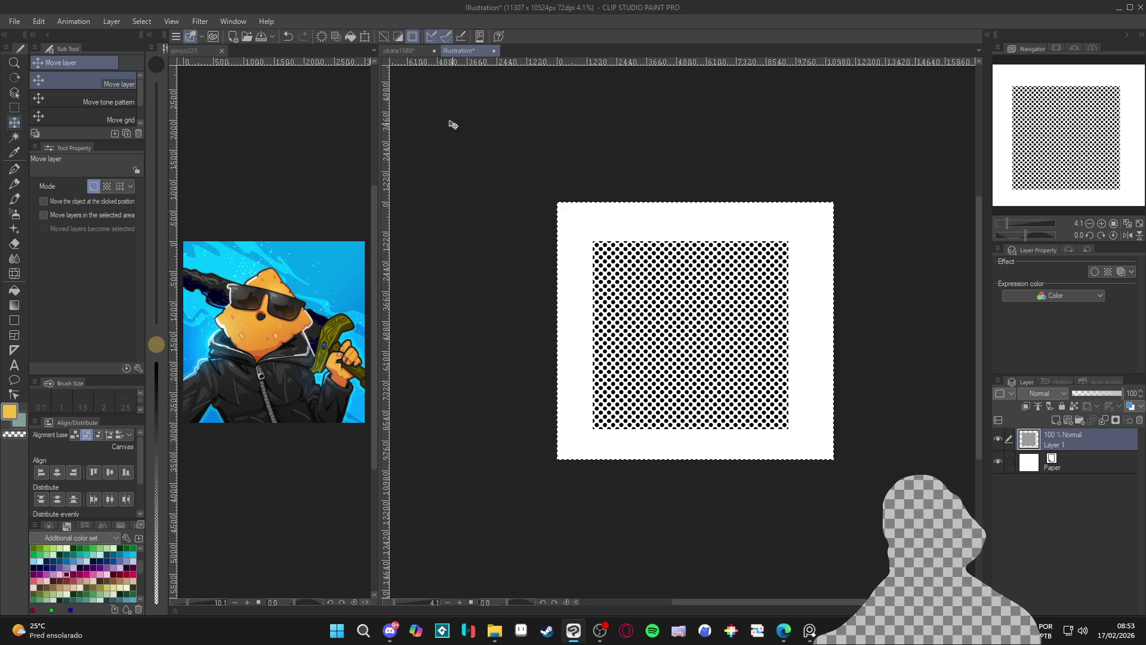
{"action": "left_click", "coordinate": [409, 53]}
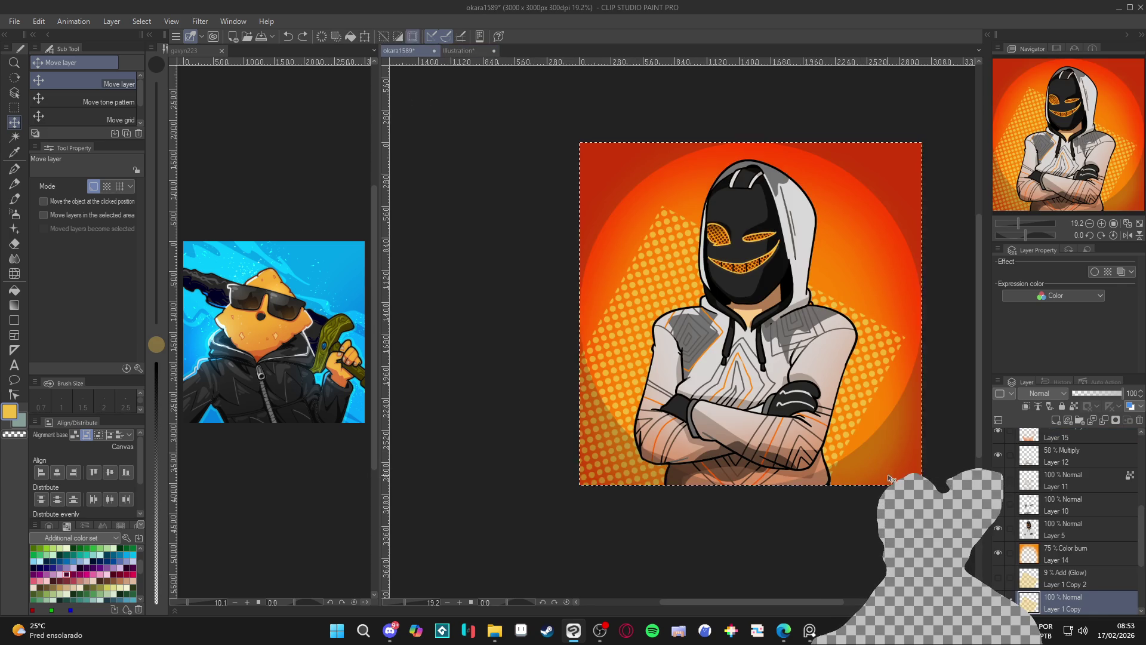
{"action": "left_click", "coordinate": [1012, 572]}
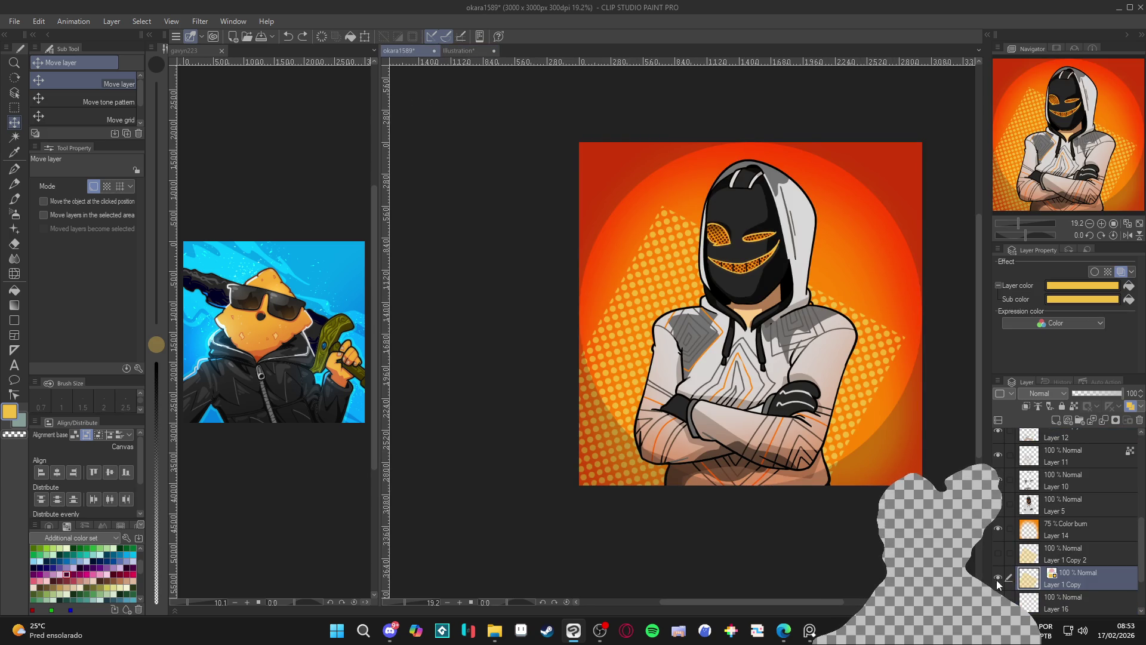
{"action": "left_click", "coordinate": [1069, 554]}
{"action": "key", "text": "ctrl+z"}
- Move the halftone dots up and right and enlarge them to 106%
{"action": "mouse_move", "coordinate": [841, 384]}
{"action": "left_mouse_down"}
{"action": "mouse_move", "coordinate": [881, 296]}
{"action": "mouse_move", "coordinate": [870, 334]}
{"action": "mouse_move", "coordinate": [870, 309]}
{"action": "mouse_move", "coordinate": [941, 324]}
{"action": "mouse_move", "coordinate": [914, 320]}
{"action": "left_mouse_up"}
{"action": "key", "text": "ctrl+t"}
{"action": "left_click_drag", "start_coordinate": [621, 157], "coordinate": [611, 146]}
{"action": "key", "text": "Return"}
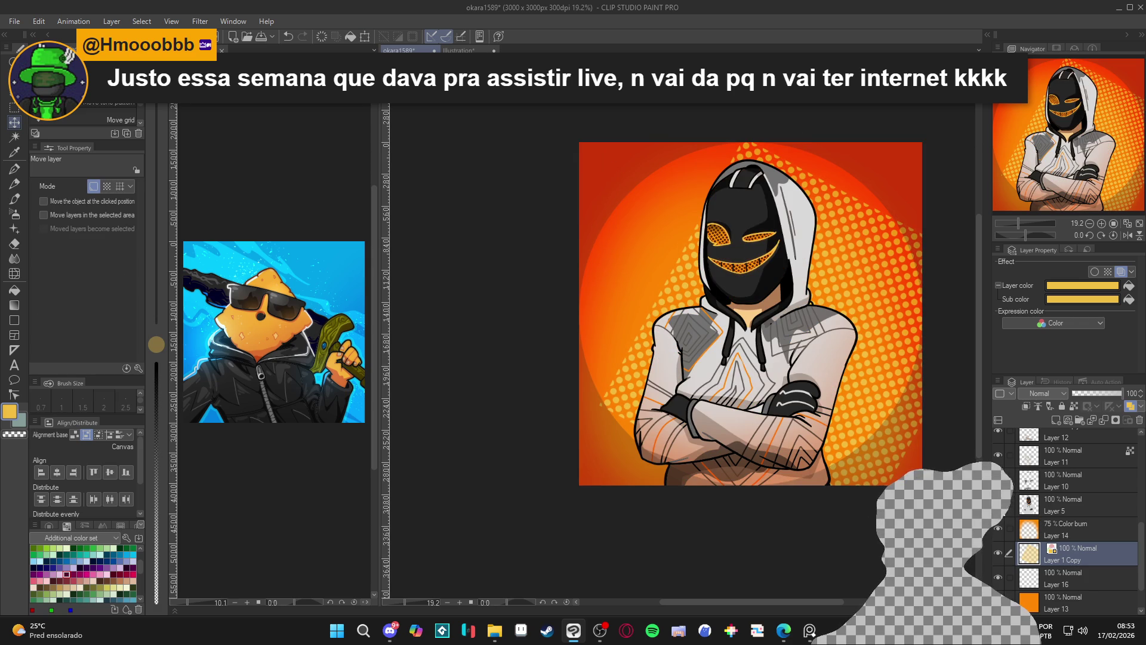
{"action": "left_click", "coordinate": [998, 478]}
{"action": "left_click", "coordinate": [998, 479]}
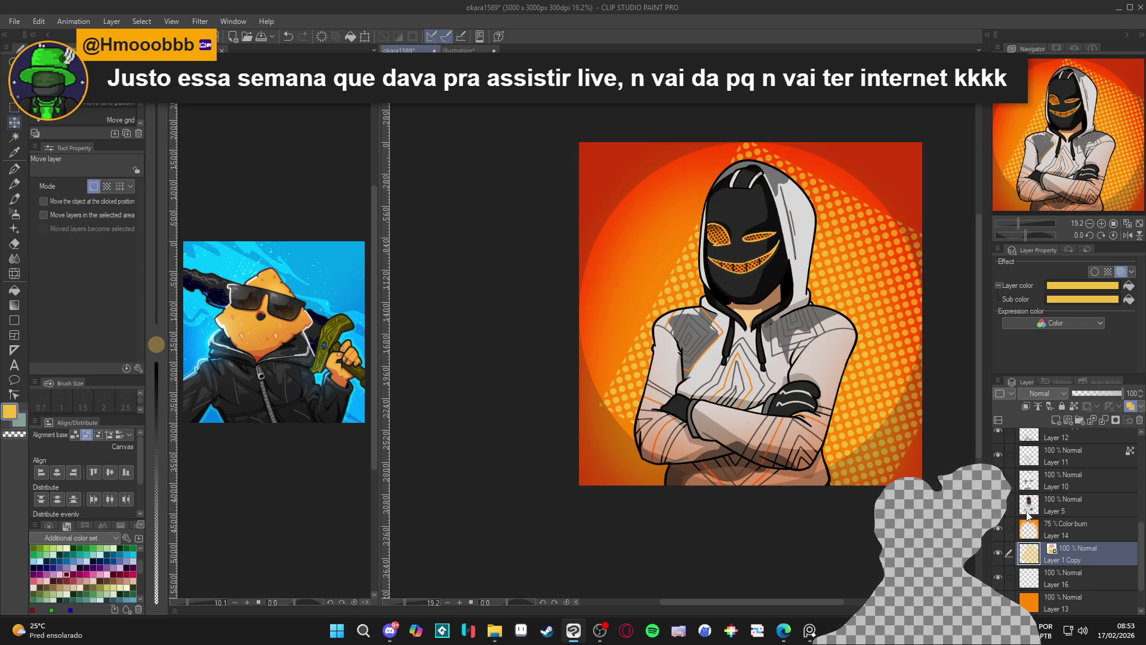
- Select the figure by inverting a background auto-selection on Layer 5, and paste its dots as Layer 1 Copy 2
{"action": "left_click", "coordinate": [1008, 506]}
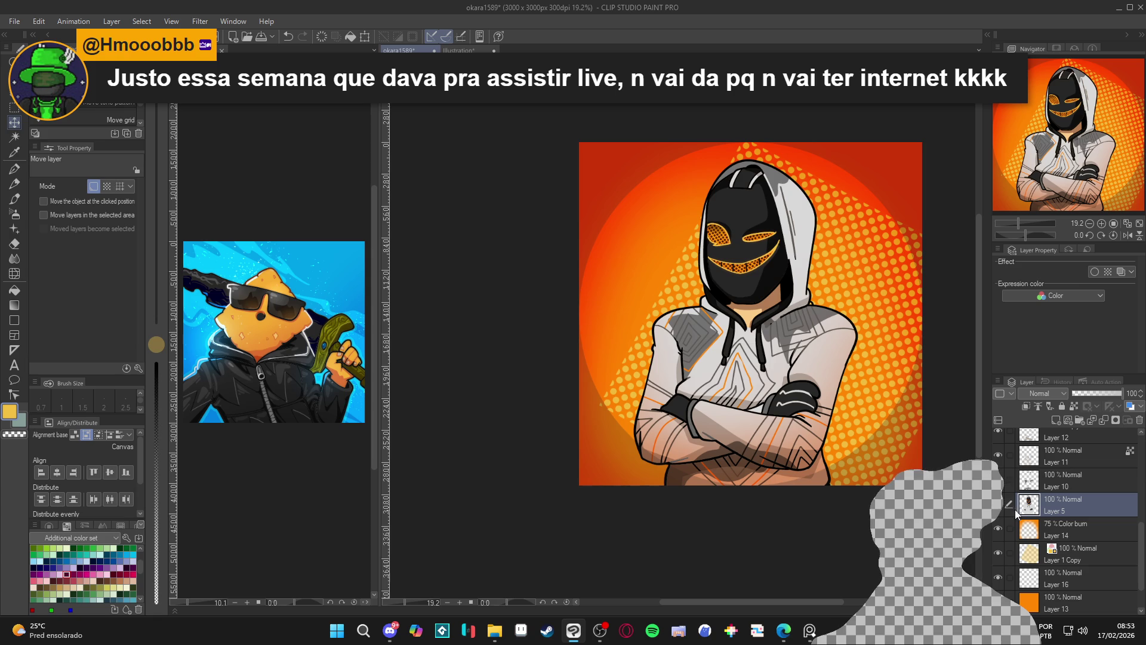
{"action": "key", "text": "w"}
{"action": "left_click", "coordinate": [656, 374]}
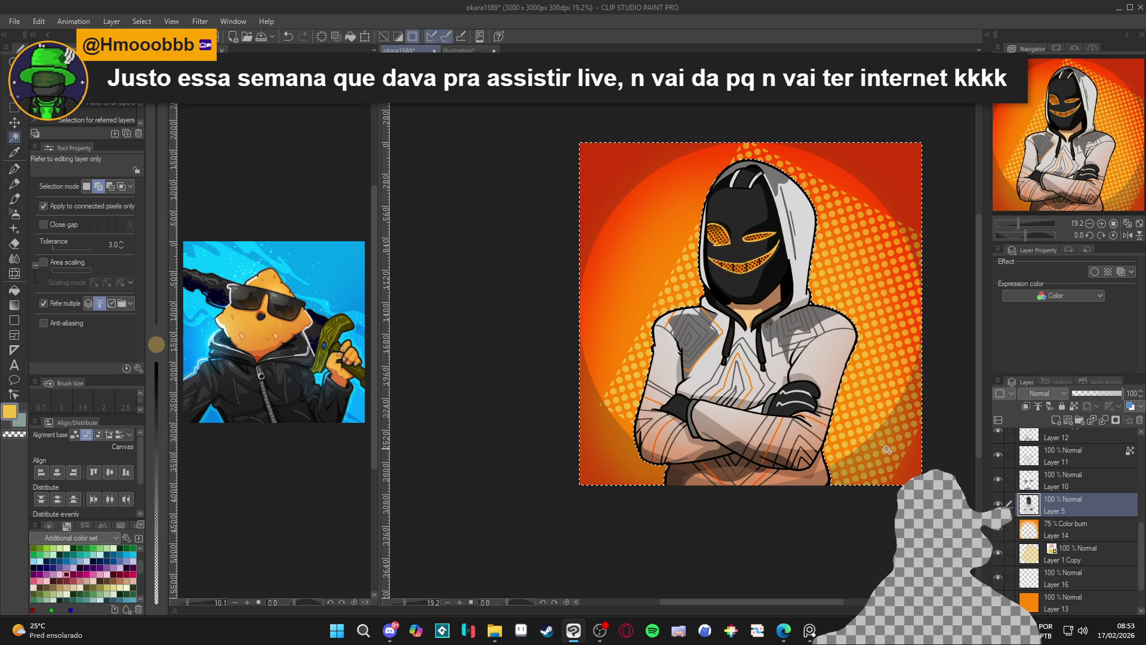
{"action": "key", "text": "ctrl+shift+i"}
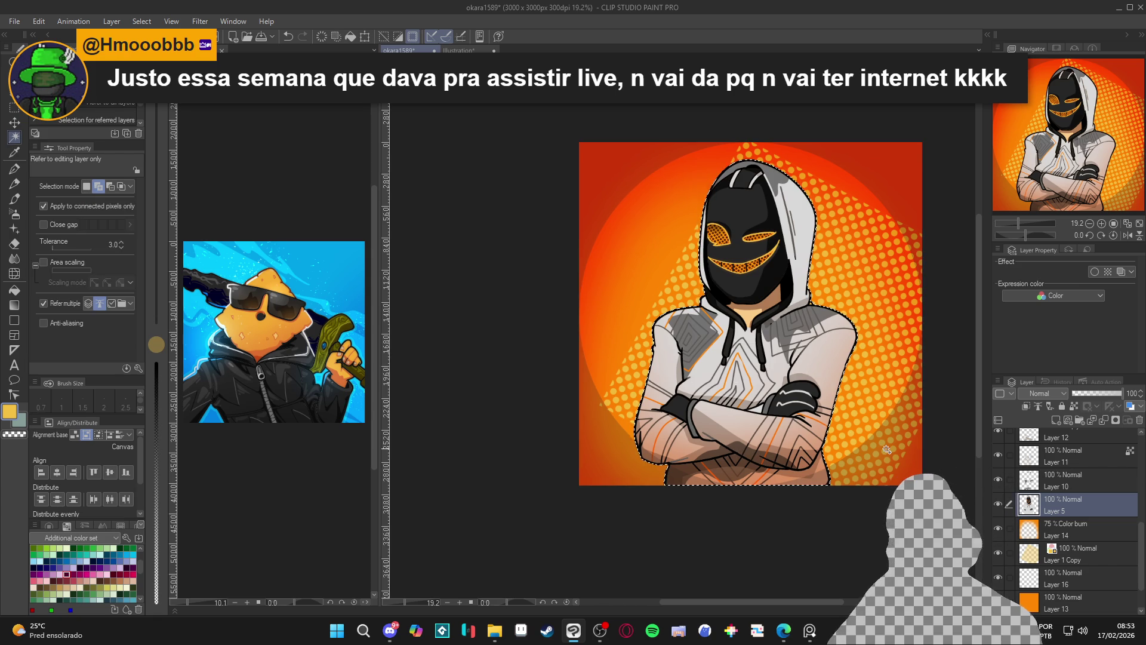
{"action": "left_click", "coordinate": [1091, 549]}
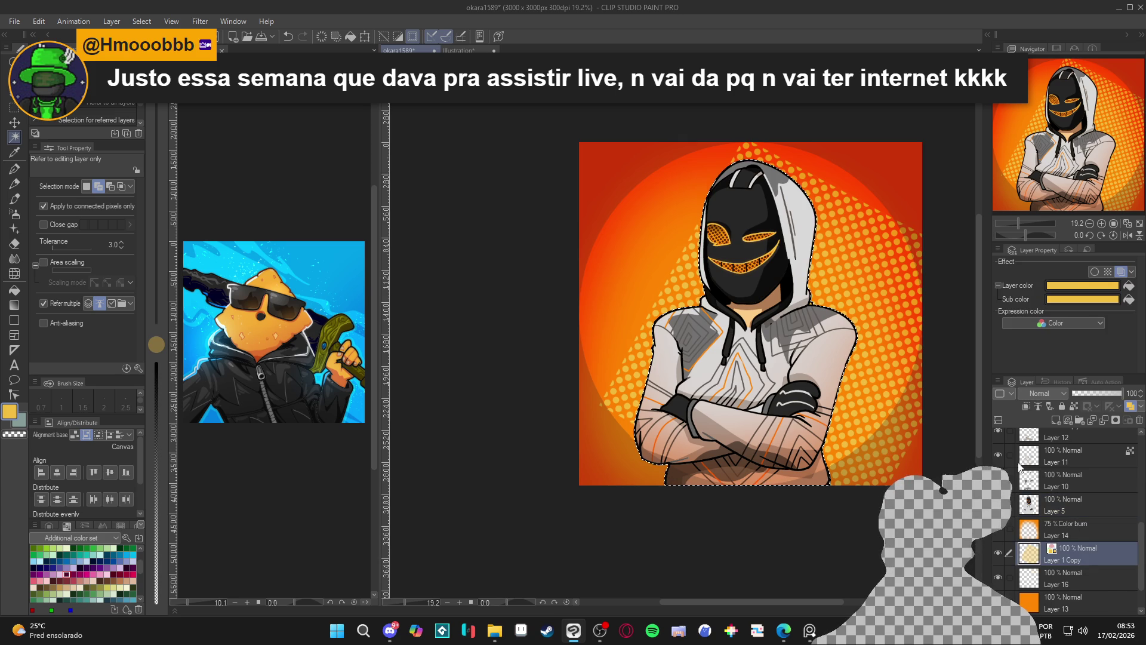
{"action": "key", "text": "ctrl+c"}
{"action": "key", "text": "ctrl+v"}
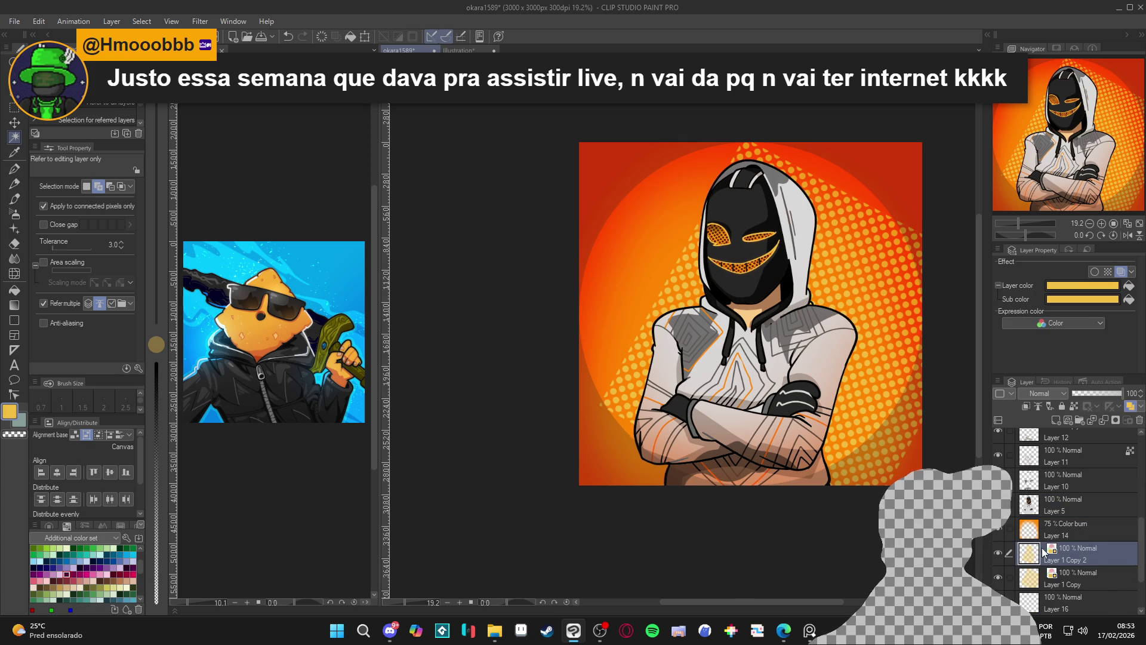
- Hide the original dot layer and nudge Layer 1 Copy 2 right into a dotted rim
{"action": "left_click", "coordinate": [997, 577]}
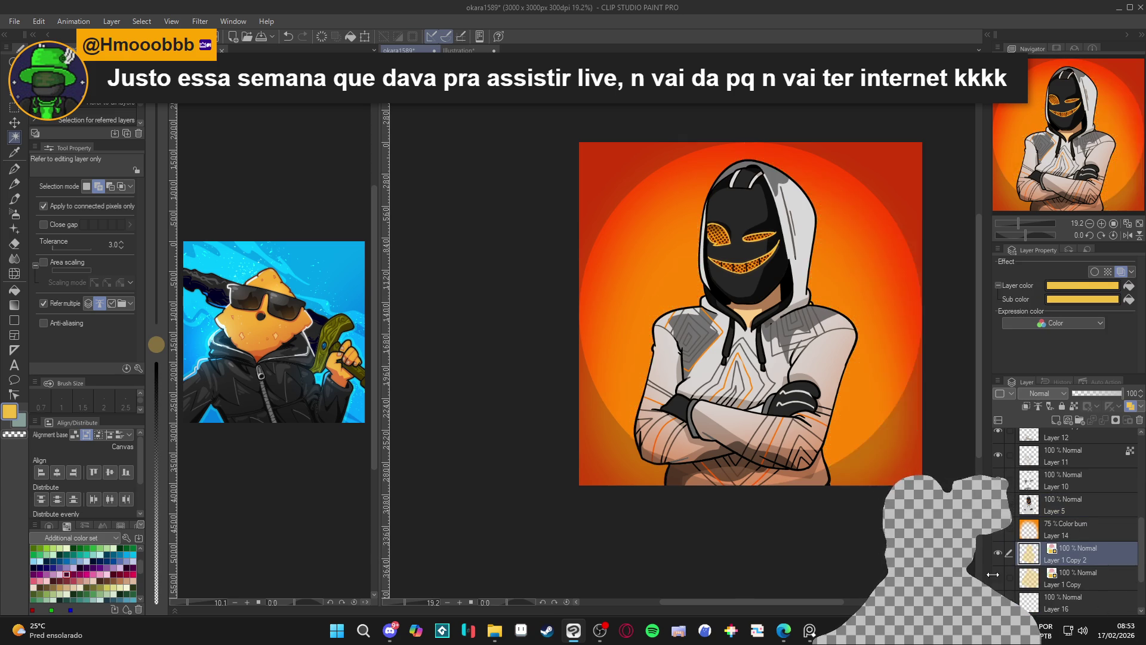
{"action": "left_click", "coordinate": [998, 479]}
{"action": "key", "text": "k"}
{"action": "key", "text": "Right"}
{"action": "key", "text": "Right"}
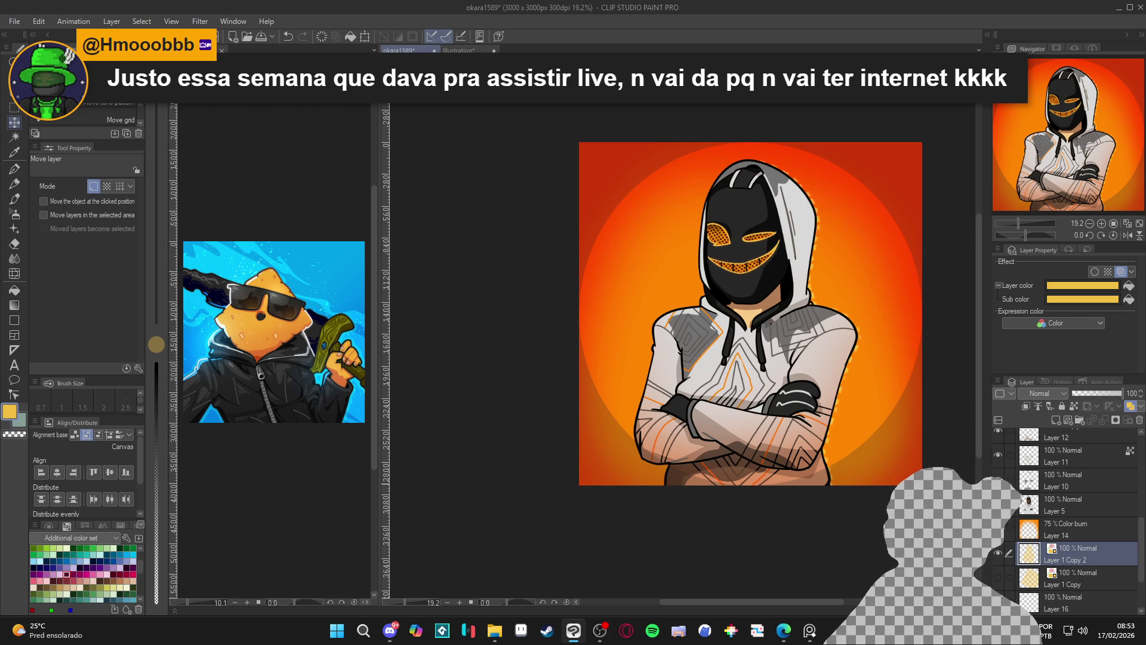
{"action": "key", "text": "Right"}
{"action": "key", "text": "Right"}
{"action": "key", "text": "Right"}
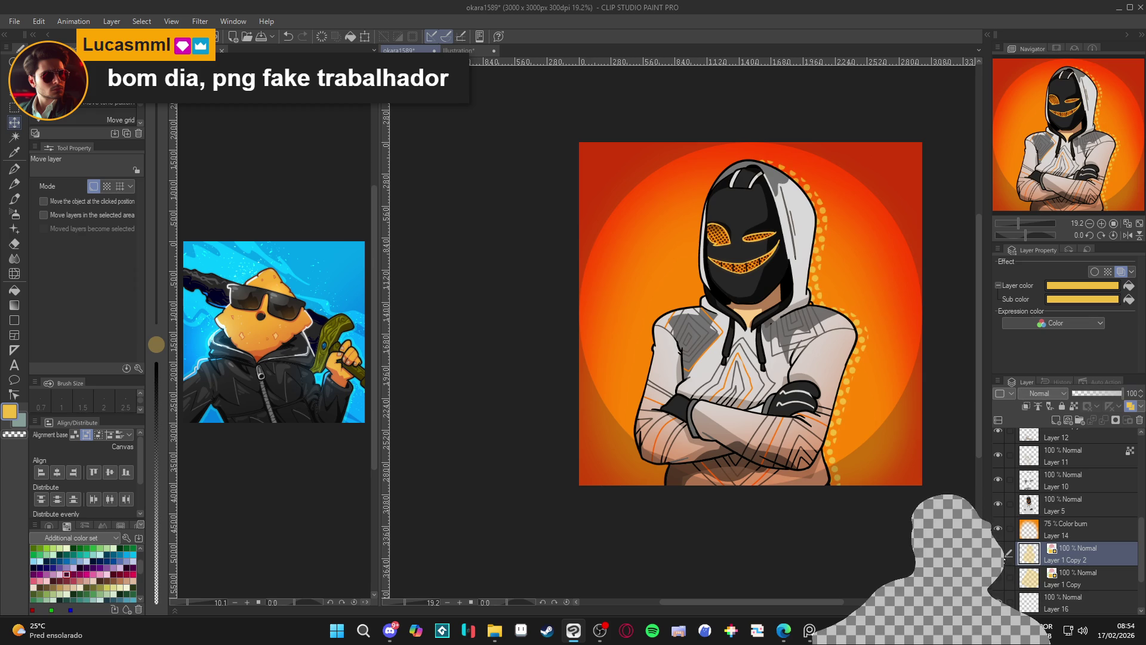
- Toggle Layer 14 to compare, then hide the Layer 1 Copy 2 dot strip
{"action": "left_click", "coordinate": [996, 529]}
{"action": "left_click", "coordinate": [996, 528]}
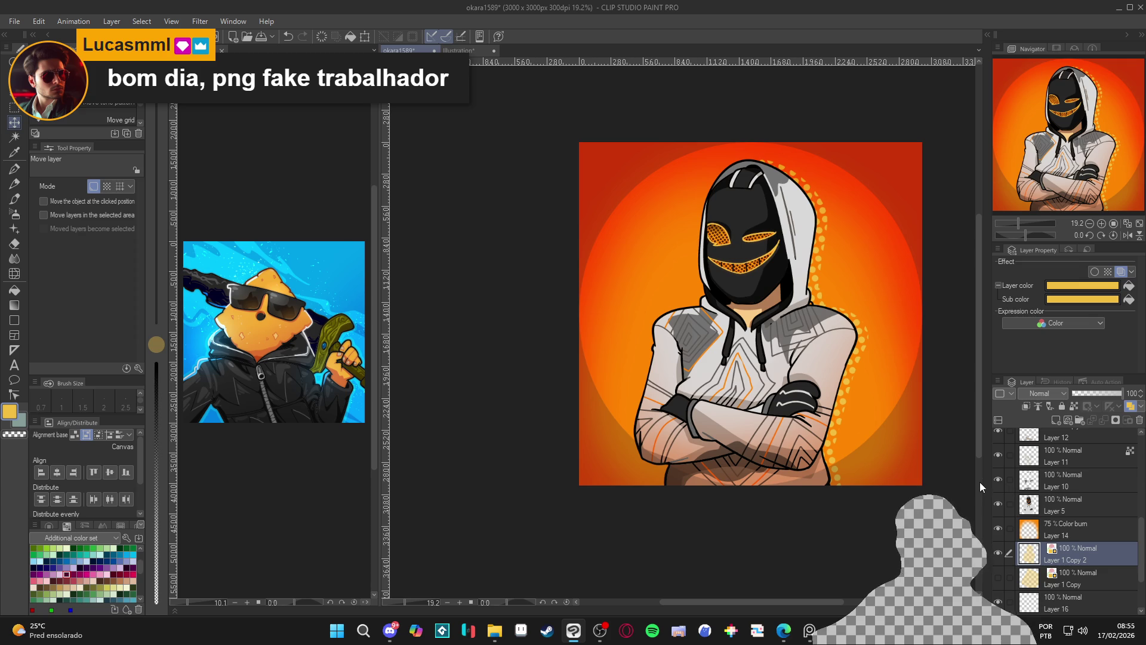
{"action": "left_click", "coordinate": [998, 553]}
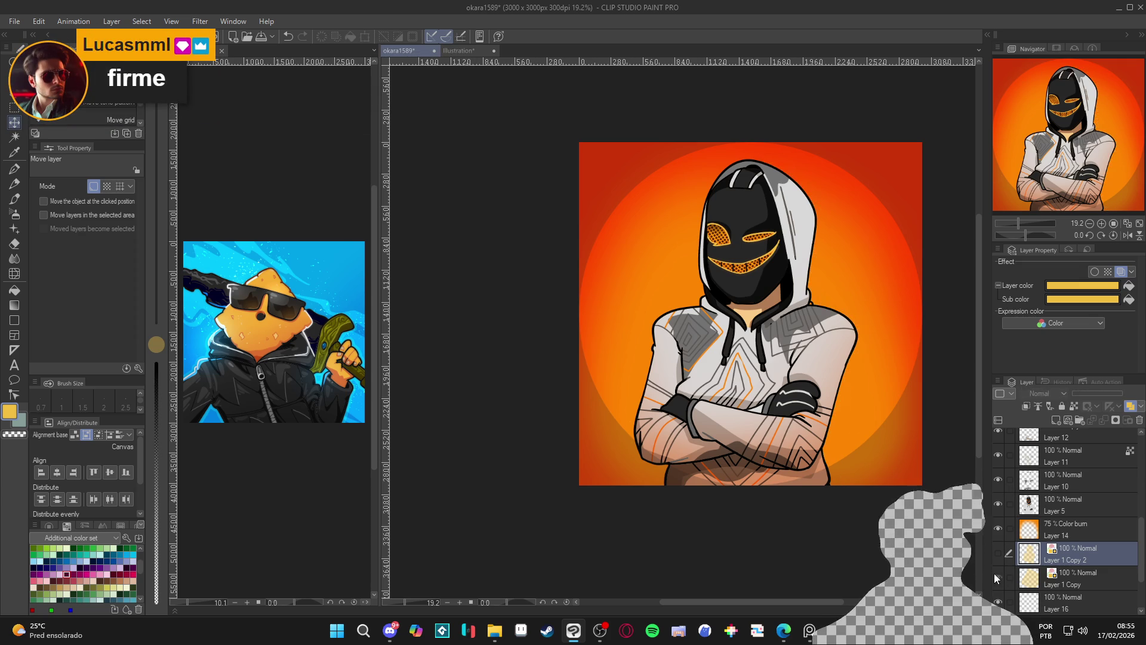
- Show and select Layer 1 Copy, then drag its halftone dots diagonally behind the figure
{"action": "left_click", "coordinate": [998, 578]}
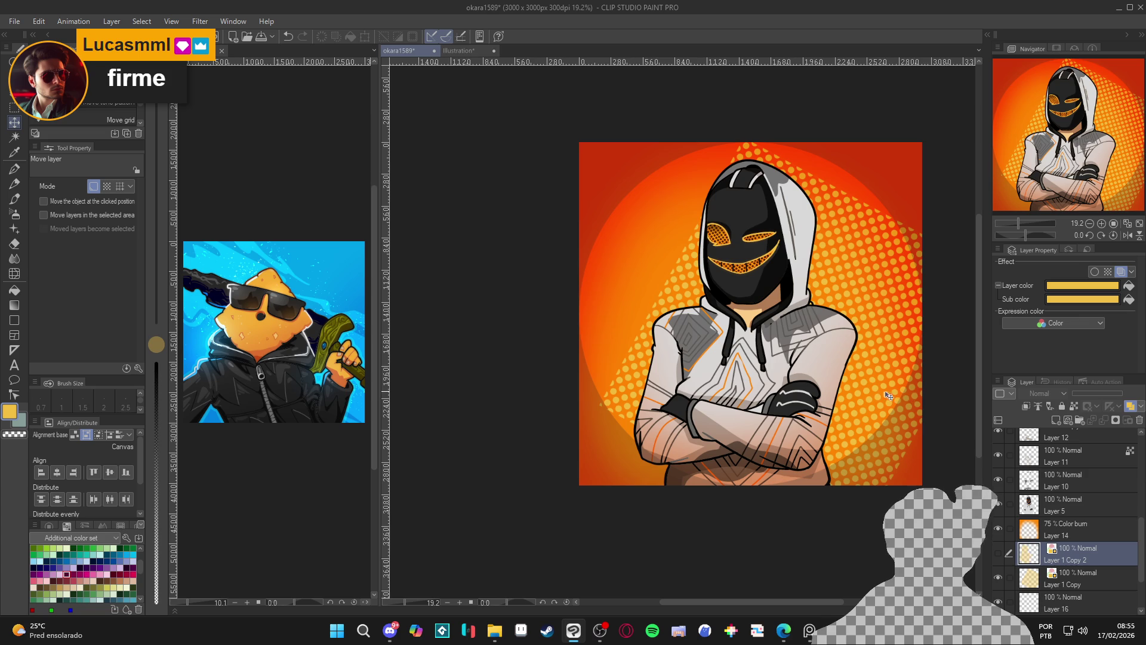
{"action": "left_click", "coordinate": [1075, 578]}
{"action": "mouse_move", "coordinate": [884, 435]}
{"action": "left_mouse_down"}
{"action": "mouse_move", "coordinate": [842, 394]}
{"action": "mouse_move", "coordinate": [828, 448]}
{"action": "left_mouse_up"}
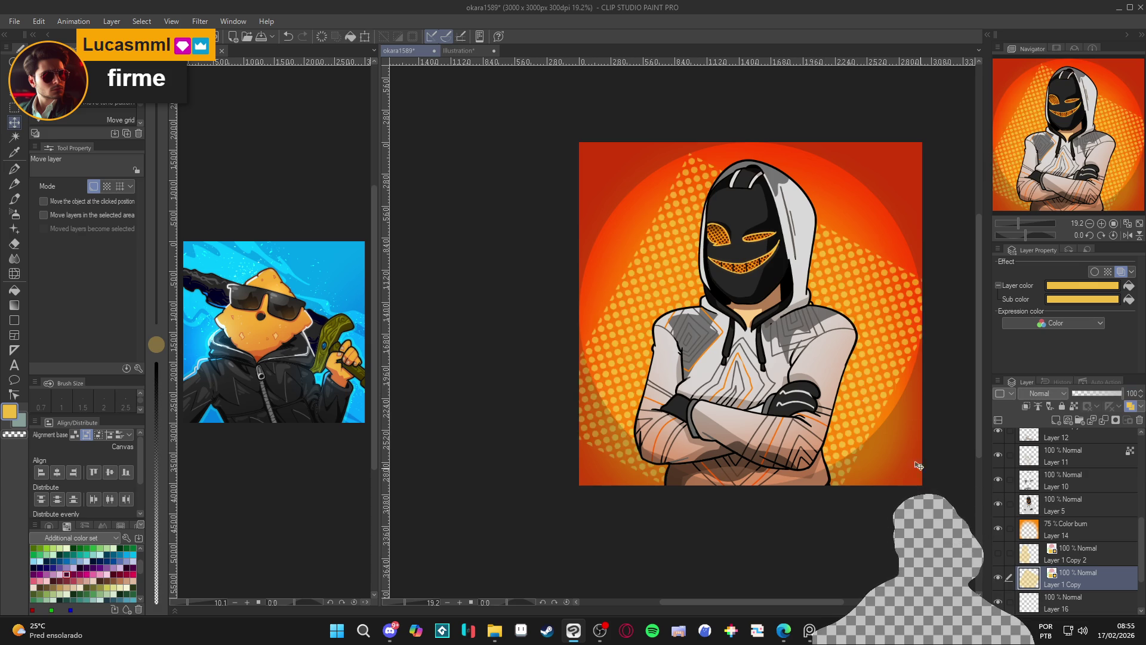
- Softly erase the halftone dot edges with the Soft airbrush in transparent colour
{"action": "key", "text": "b"}
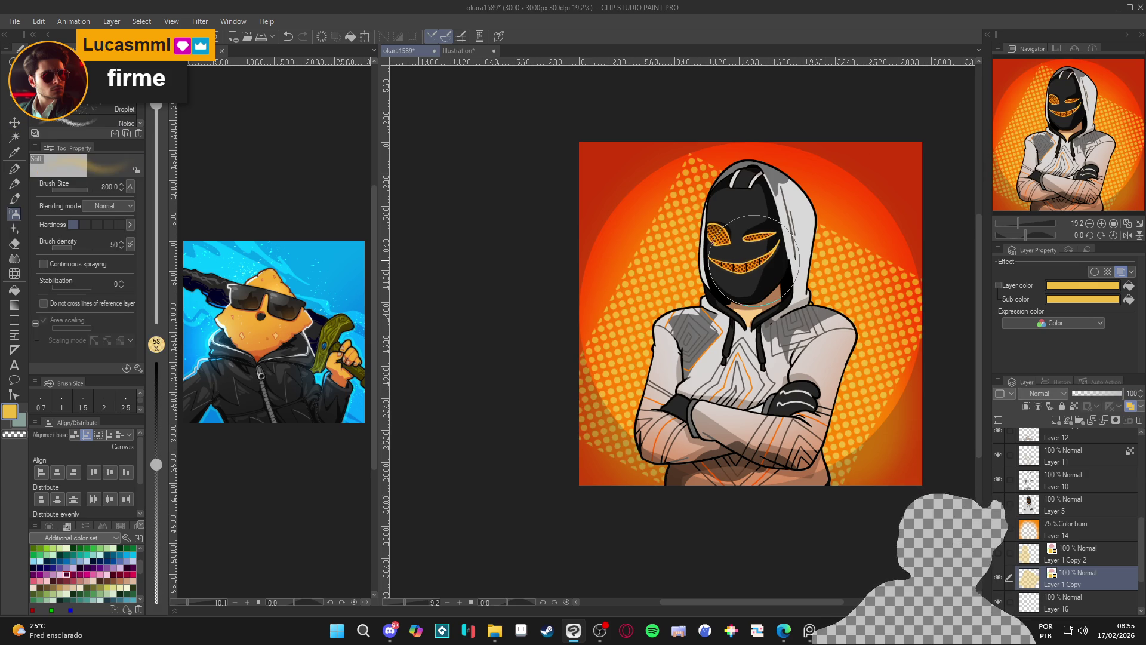
{"action": "key", "text": "c"}
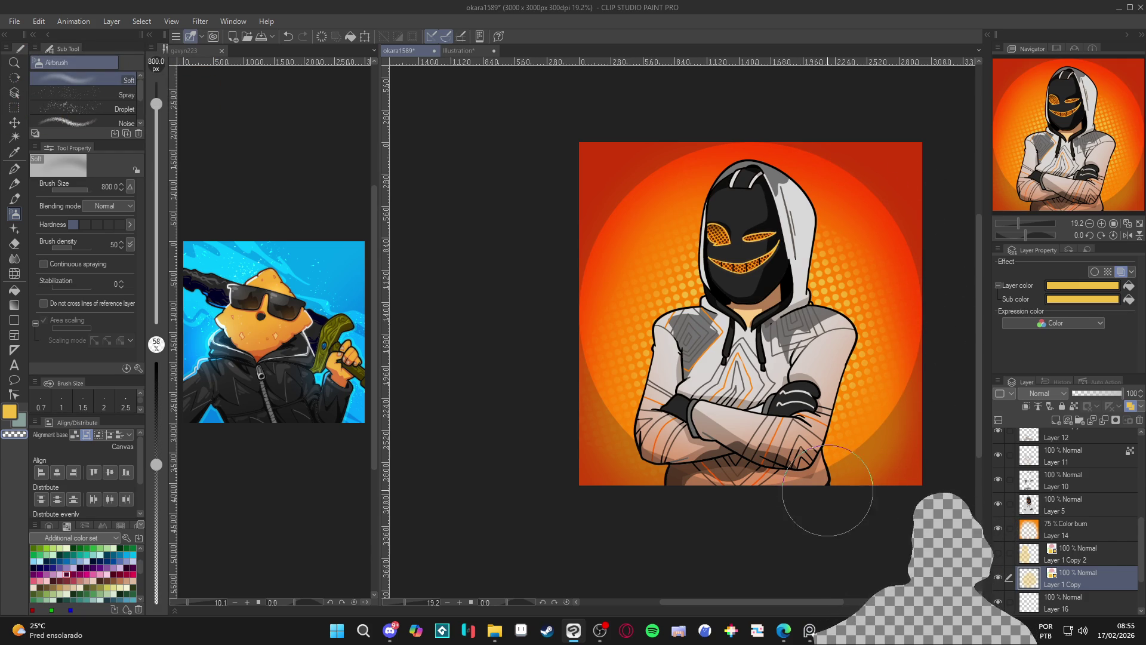
{"action": "scroll", "coordinate": [1040, 461], "scroll_direction": "up", "scroll_amount": 5}
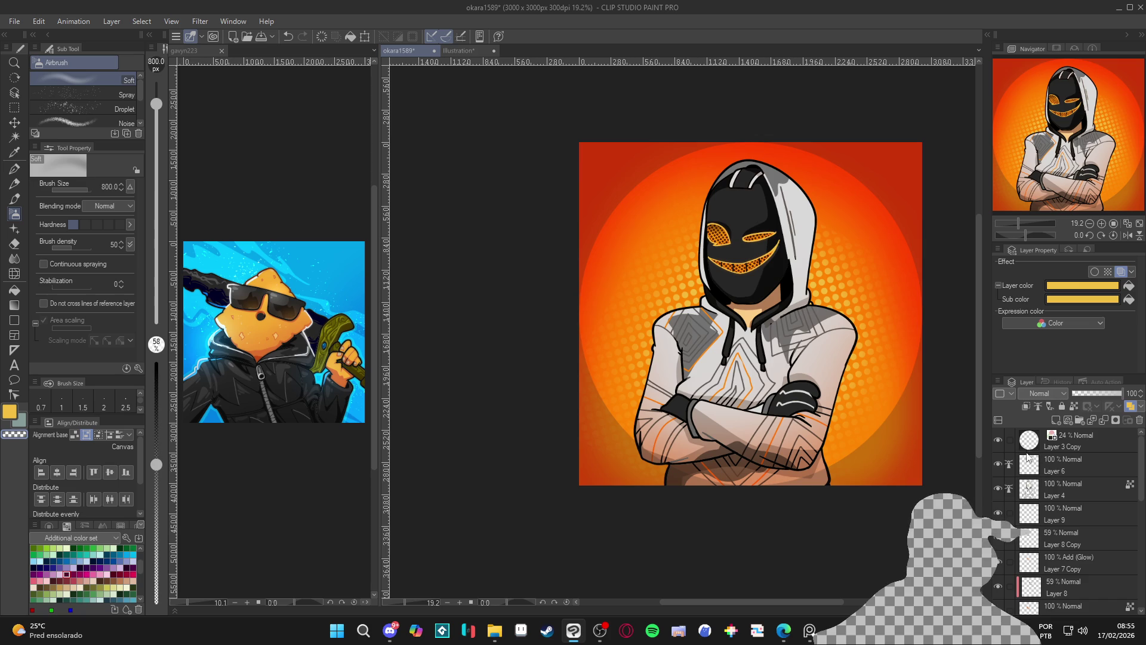
- Hide the orange circle on Layer 3 Copy and save the illustration
{"action": "left_click", "coordinate": [998, 439]}
{"action": "left_click_drag", "start_coordinate": [841, 457], "coordinate": [807, 466]}
{"action": "key", "text": "ctrl+s"}
{"action": "scroll", "coordinate": [1053, 557], "scroll_direction": "down", "scroll_amount": 5}
- Select Layer 1 Copy, check it by toggling visibility, and add a new empty Layer 17 above it
{"action": "left_click", "coordinate": [1056, 576]}
{"action": "scroll", "coordinate": [1056, 577], "scroll_direction": "down", "scroll_amount": 1}
{"action": "left_click", "coordinate": [998, 542]}
{"action": "left_click", "coordinate": [998, 542]}
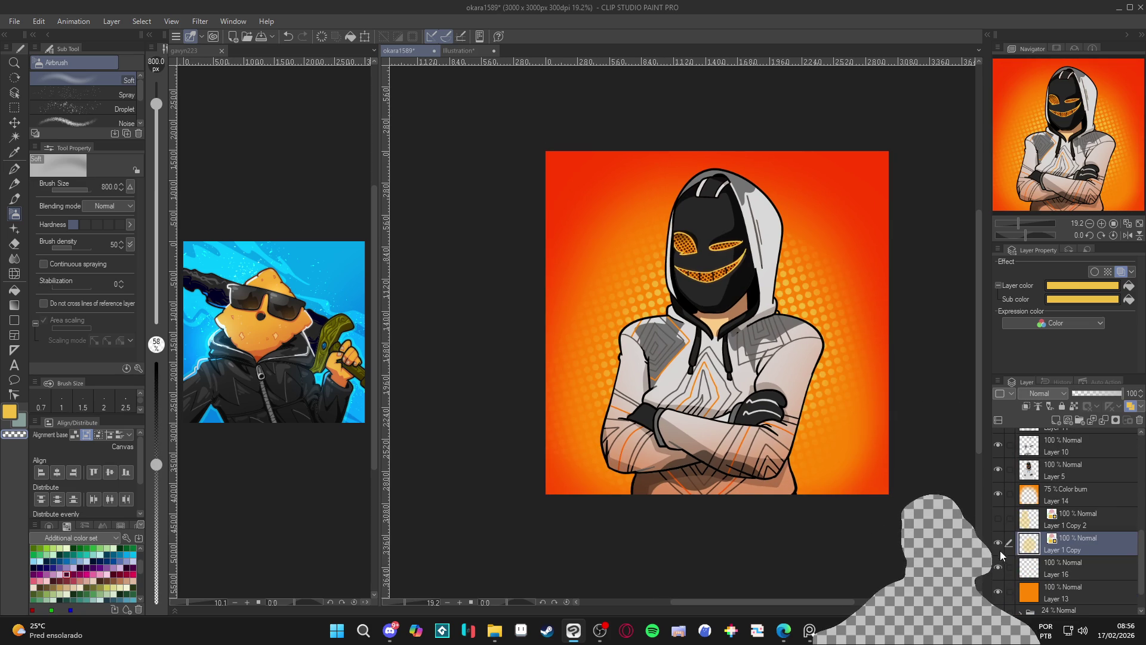
{"action": "key", "text": "ctrl+shift+n"}
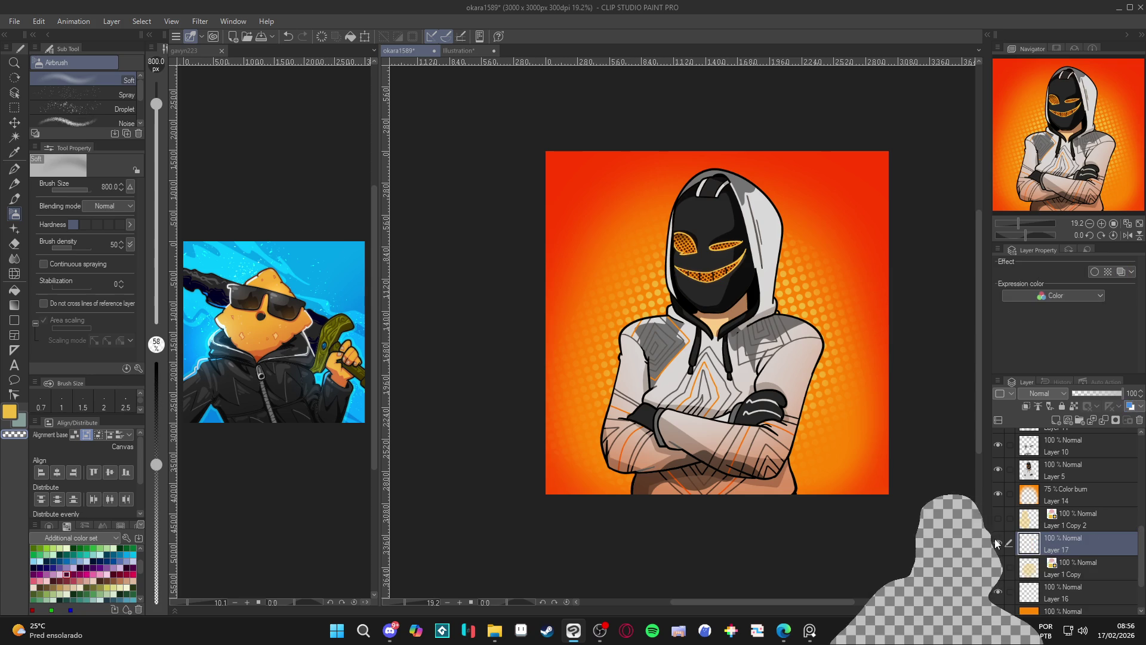
- Set Layer 17 to Add (Glow) at 27% opacity and trace an orange rim with a size 60 pen
{"action": "left_click", "coordinate": [1042, 394]}
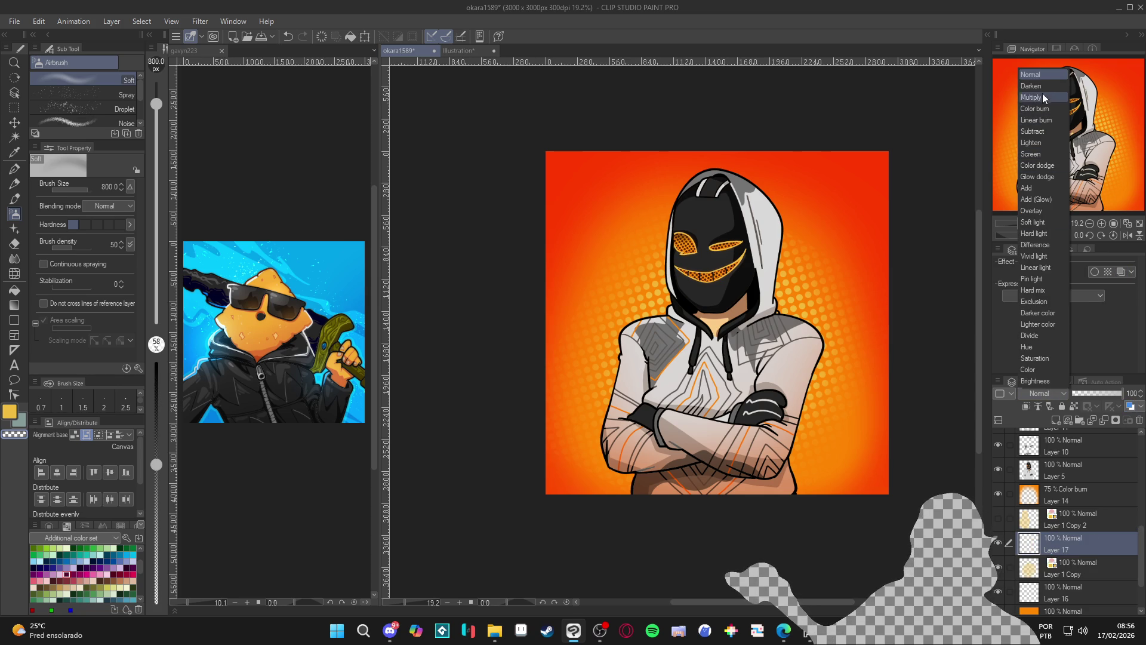
{"action": "left_click", "coordinate": [1047, 198]}
{"action": "key", "text": "p"}
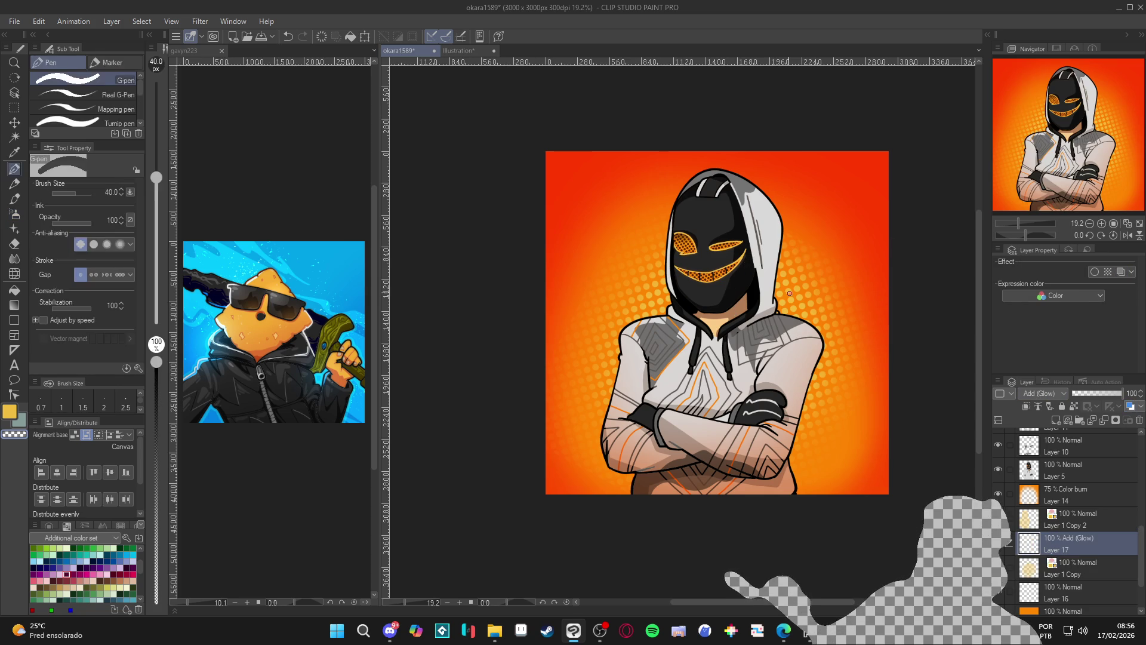
{"action": "left_click", "coordinate": [785, 227], "text": "alt"}
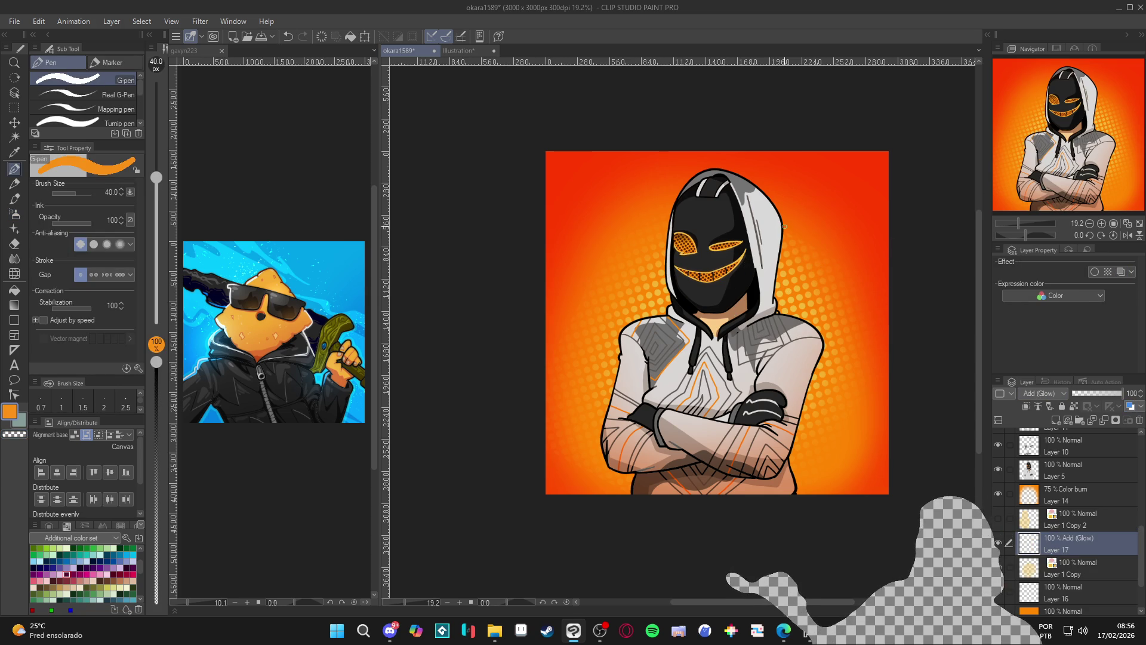
{"action": "left_click_drag", "start_coordinate": [1121, 393], "coordinate": [1087, 393]}
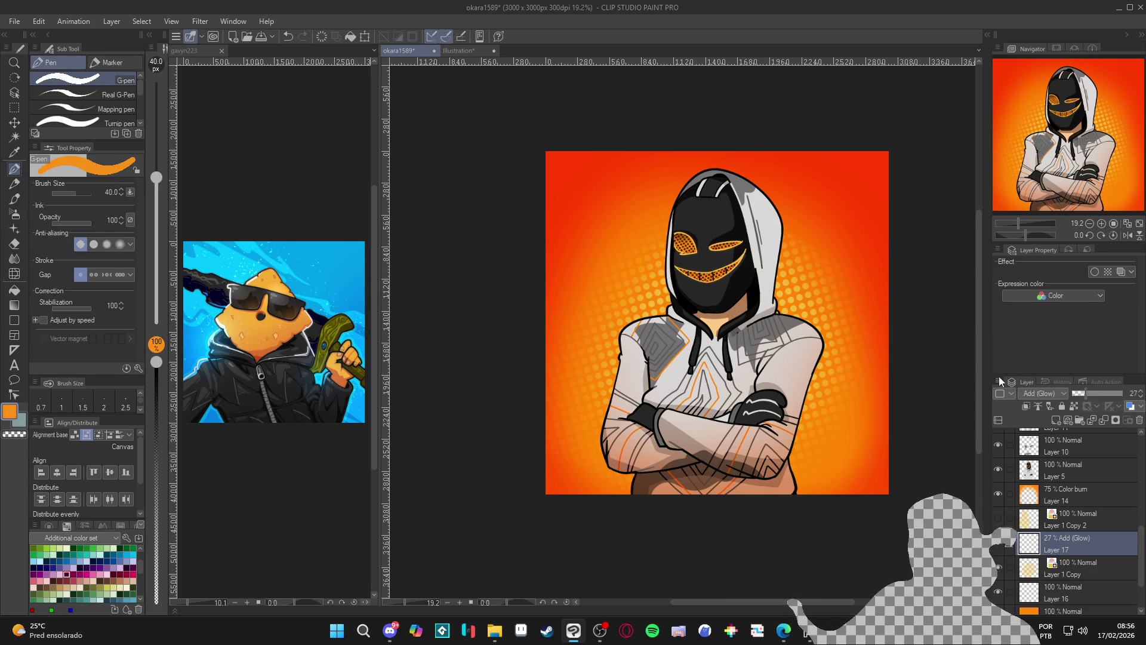
{"action": "key", "text": "bracketright"}
{"action": "key", "text": "bracketright"}
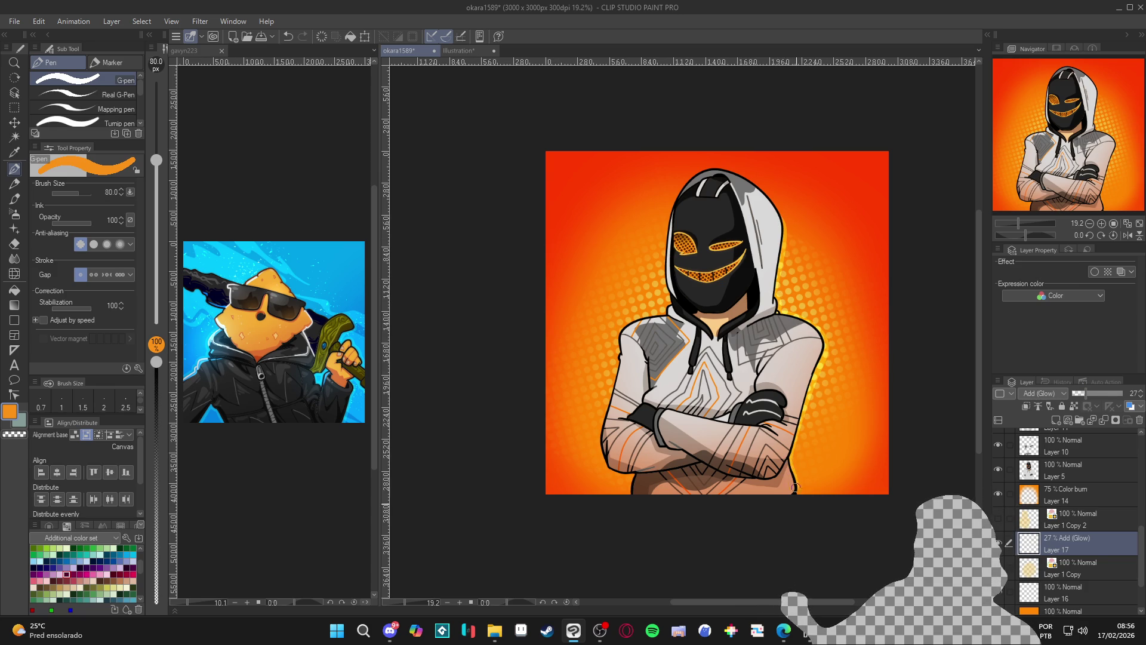
{"action": "key", "text": "ctrl+z"}
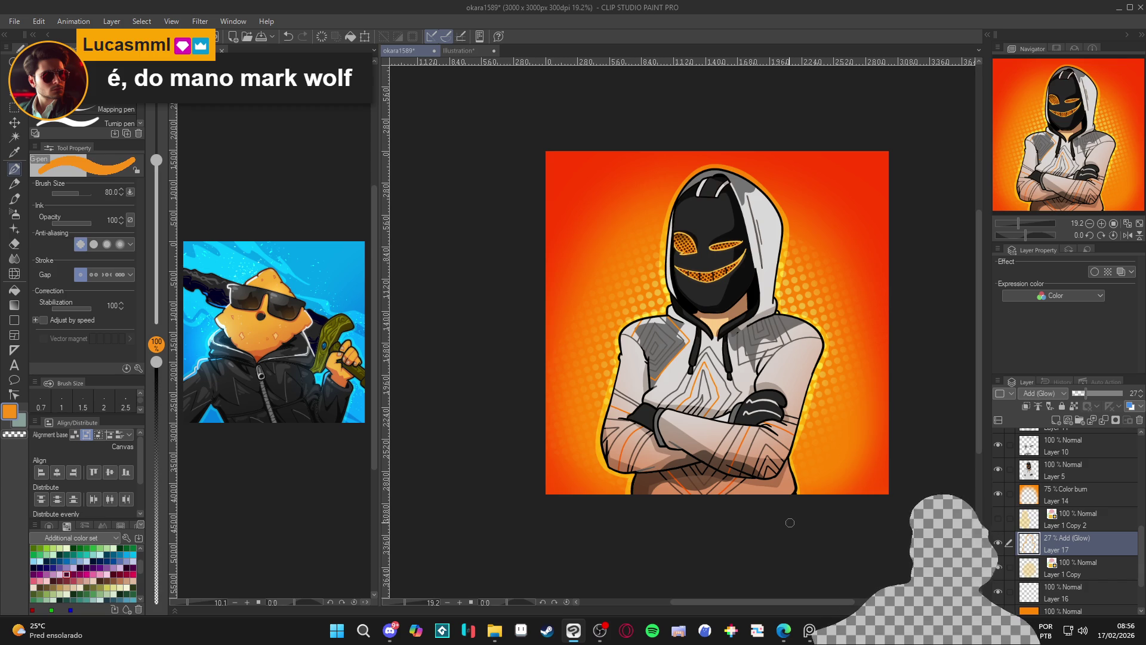
- Save the illustration and toggle a layer to check the figure
{"action": "scroll", "coordinate": [756, 429], "scroll_direction": "up", "scroll_amount": 1}
{"action": "key", "text": "ctrl+s"}
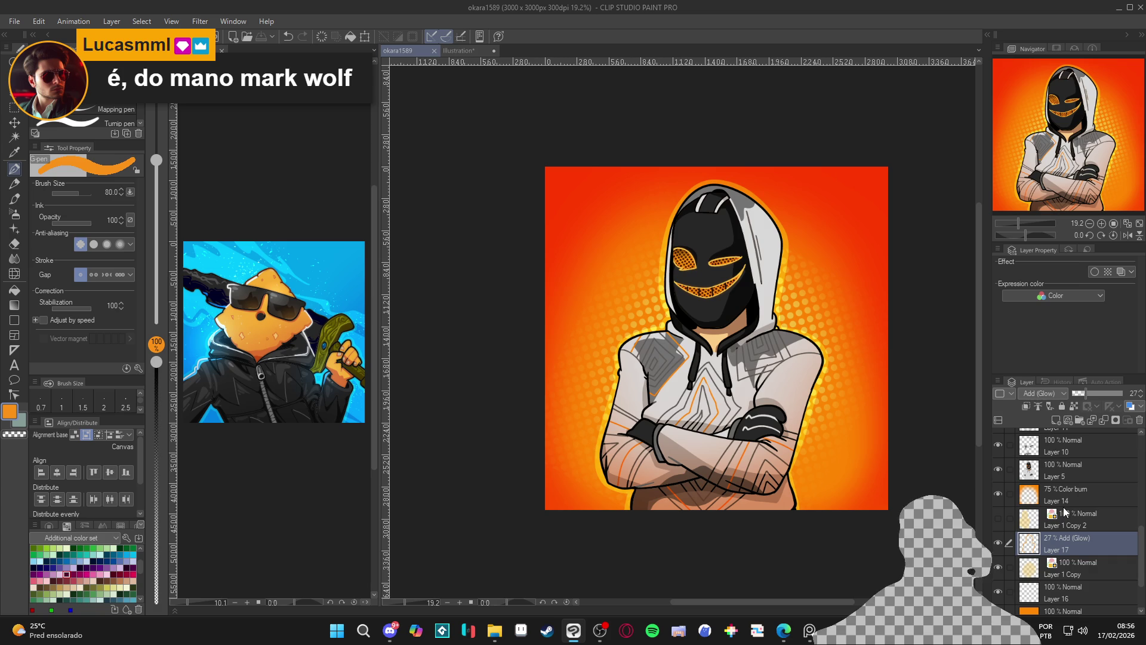
{"action": "scroll", "coordinate": [1066, 520], "scroll_direction": "up", "scroll_amount": 5}
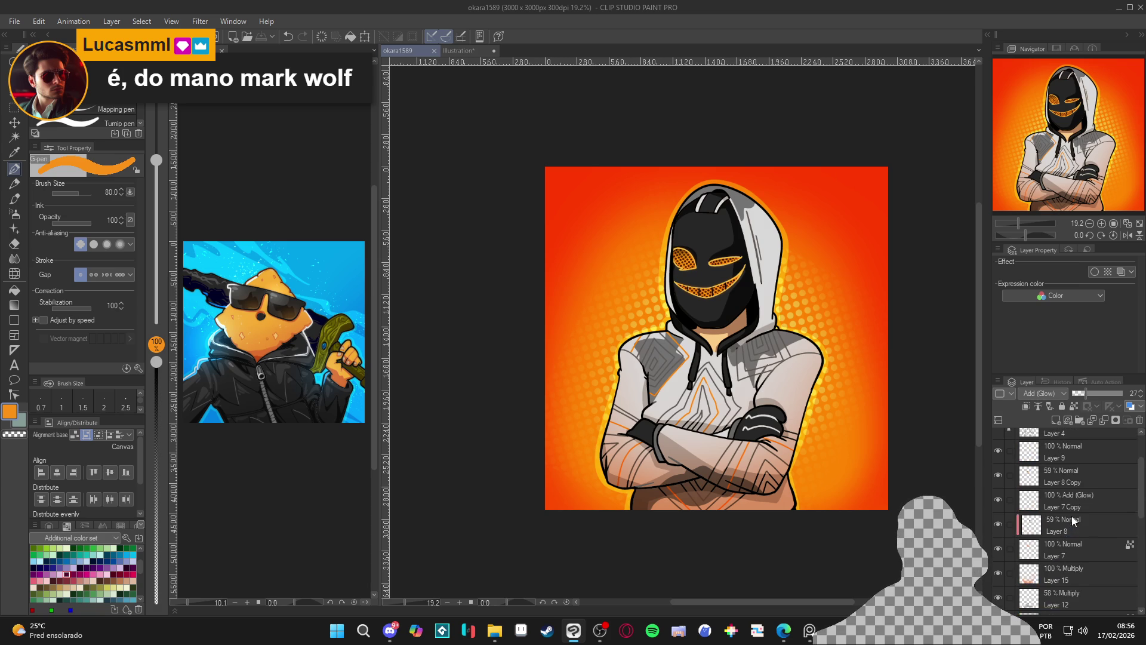
{"action": "left_click", "coordinate": [997, 593]}
{"action": "left_click", "coordinate": [998, 593]}
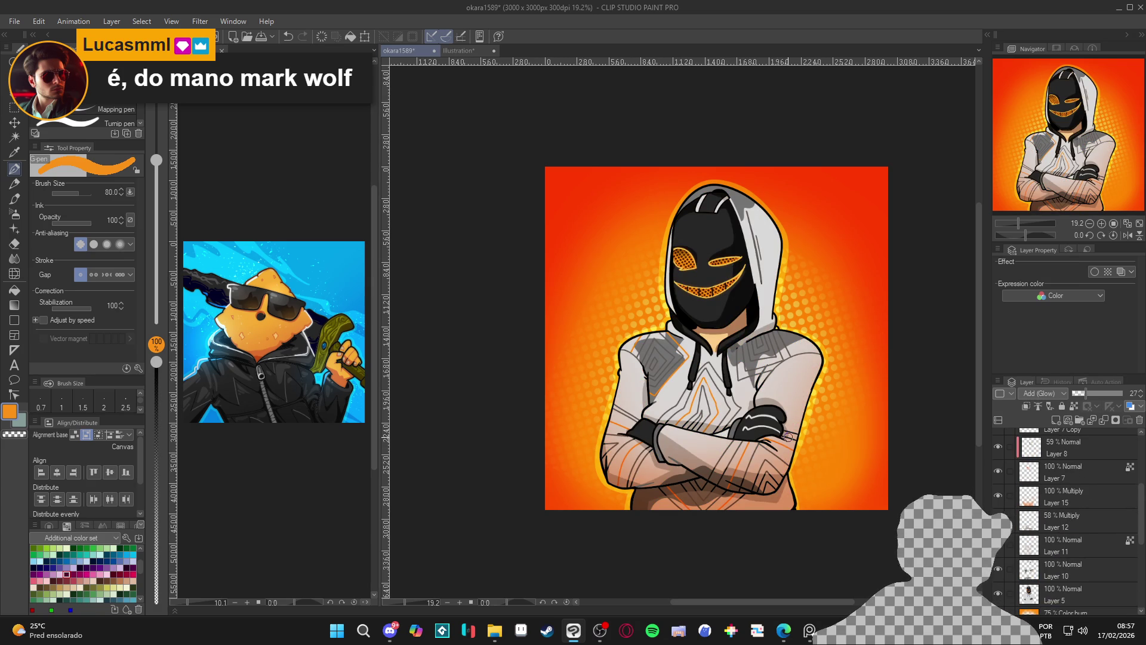
- Auto-select the glove area and make Layer 5 active with the pen
{"action": "key", "text": "w"}
{"action": "left_click", "coordinate": [770, 424]}
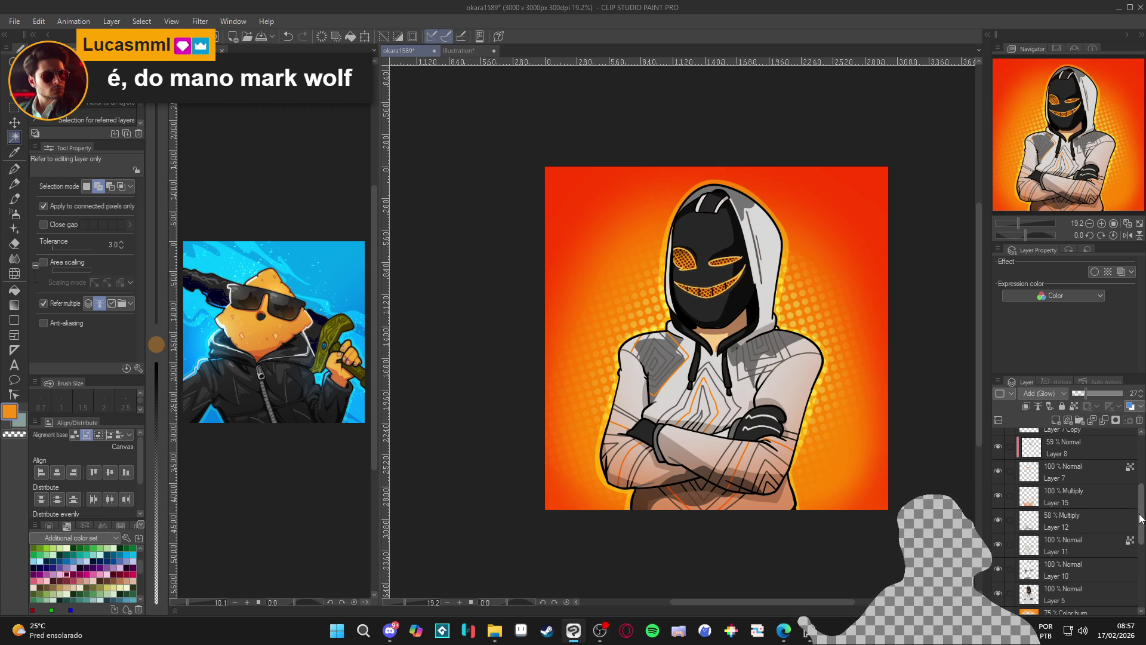
{"action": "scroll", "coordinate": [1111, 530], "scroll_direction": "down", "scroll_amount": 2}
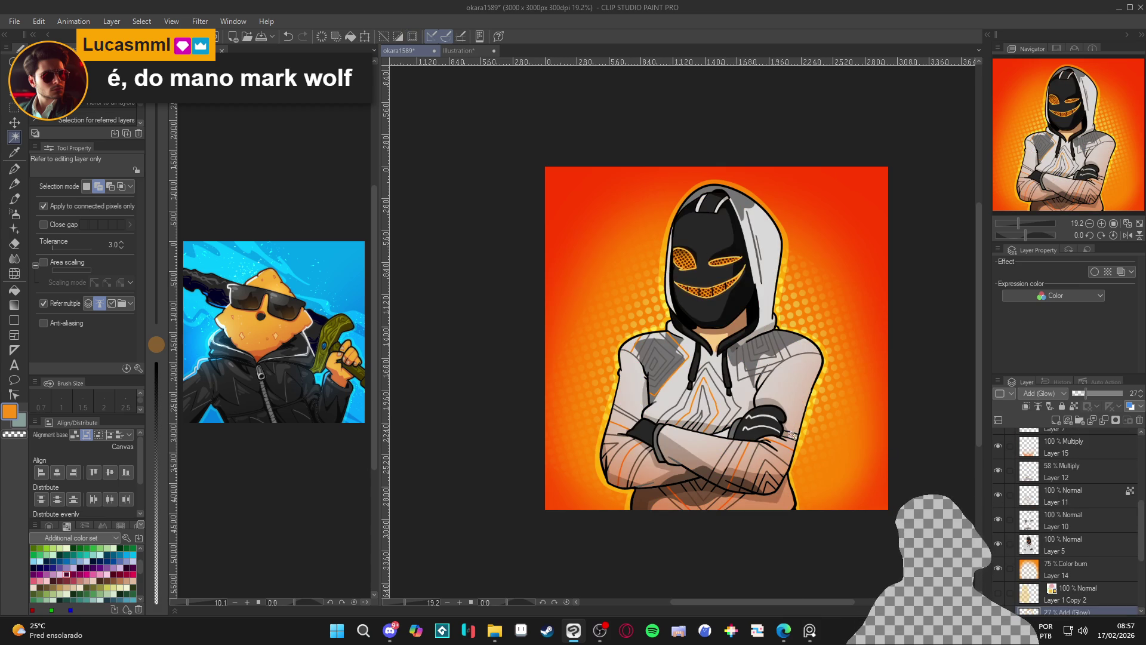
{"action": "key", "text": "p"}
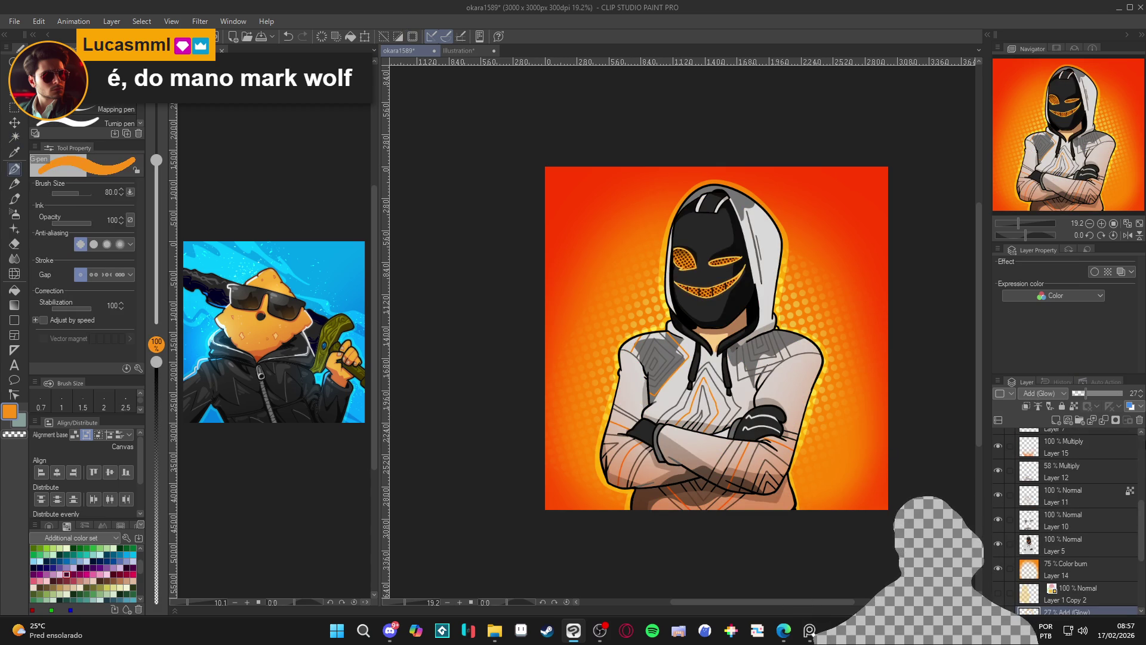
{"action": "scroll", "coordinate": [1062, 513], "scroll_direction": "down", "scroll_amount": 2}
{"action": "left_click", "coordinate": [1016, 487]}
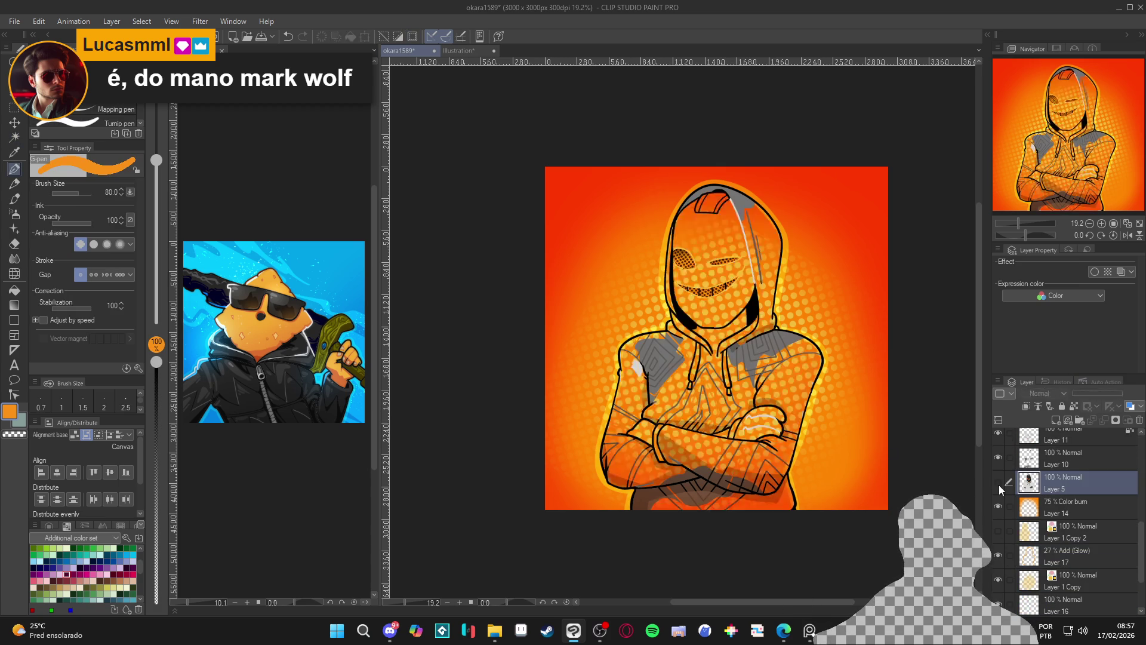
- Shrink the pen brush to size 25 and pan the view to the figure's chest
{"action": "scroll", "coordinate": [756, 426], "scroll_direction": "up", "scroll_amount": 2}
{"action": "key", "text": "bracketleft"}
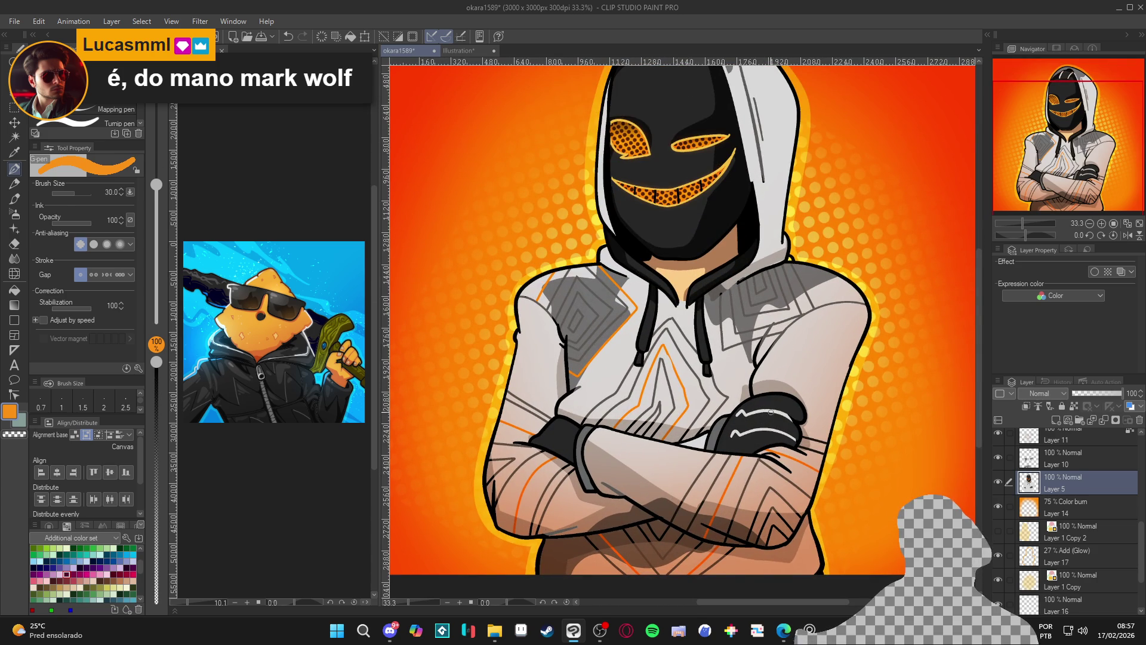
{"action": "key", "text": "bracketleft"}
{"action": "left_click_drag", "start_coordinate": [750, 428], "coordinate": [760, 468]}
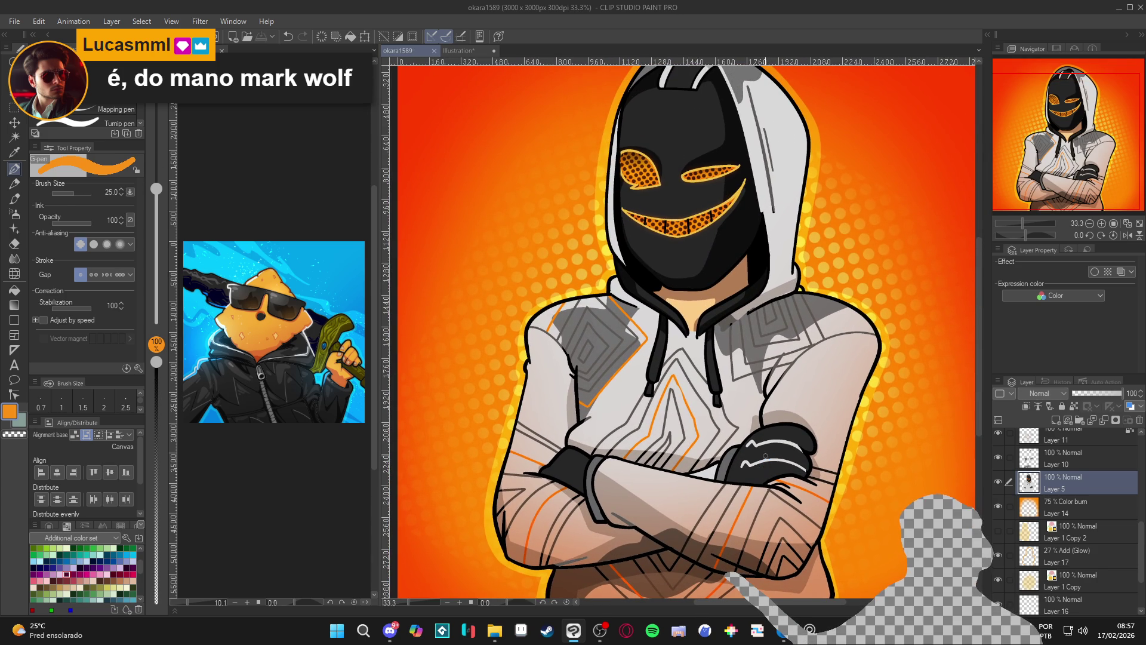
{"action": "scroll", "coordinate": [764, 456], "scroll_direction": "down", "scroll_amount": 2}
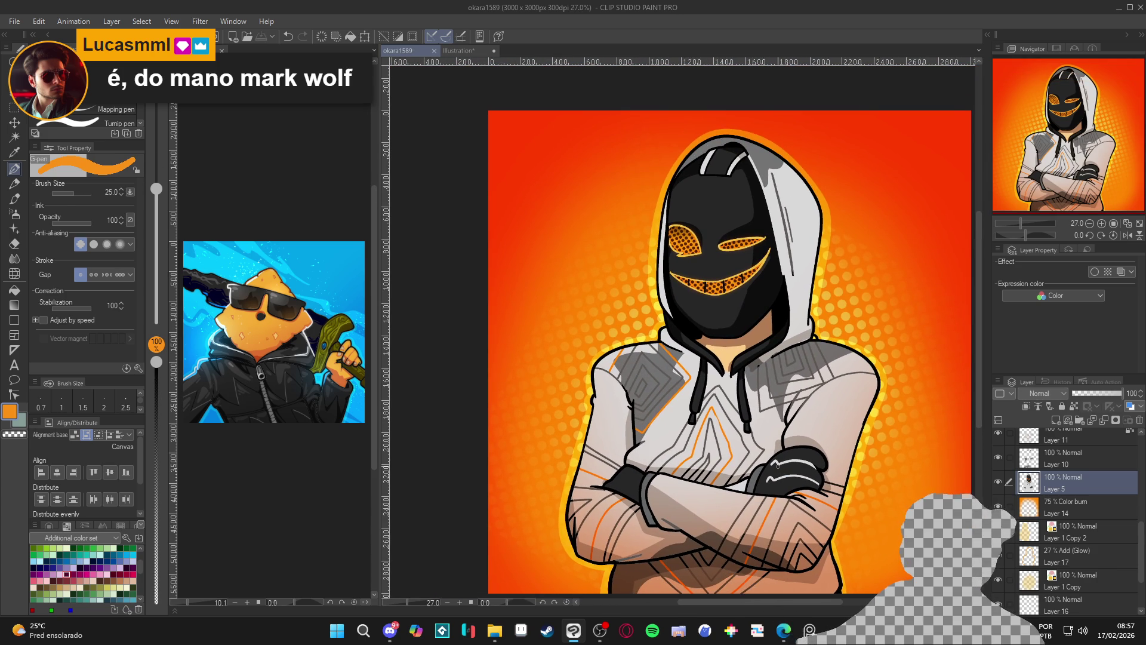
{"action": "key", "text": "alt+Tab"}
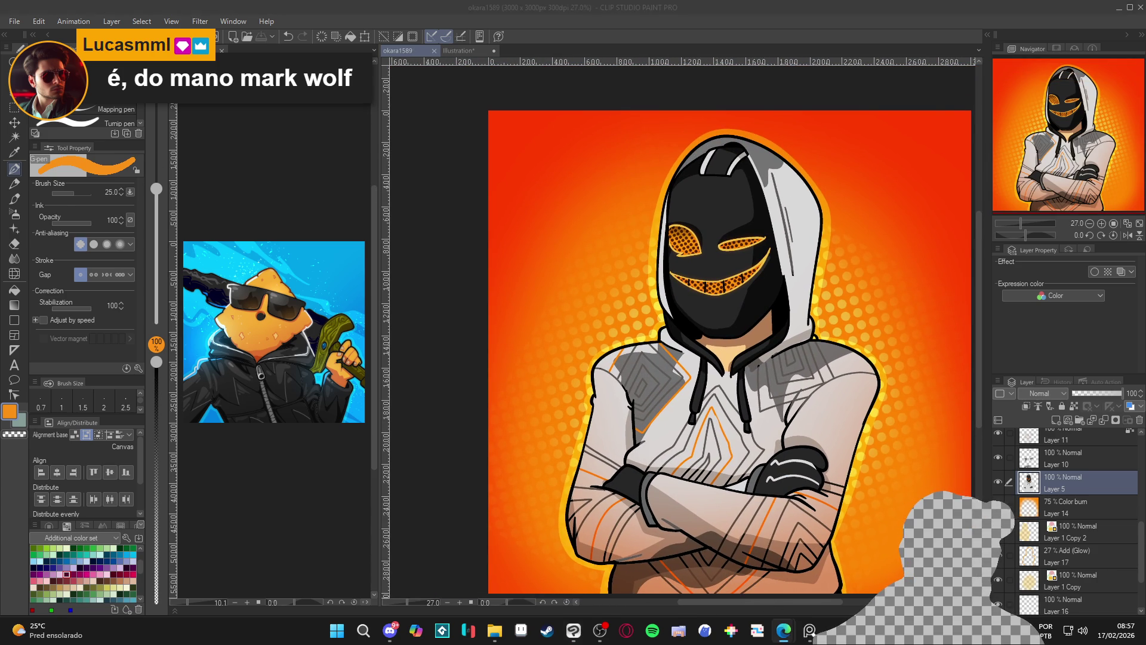
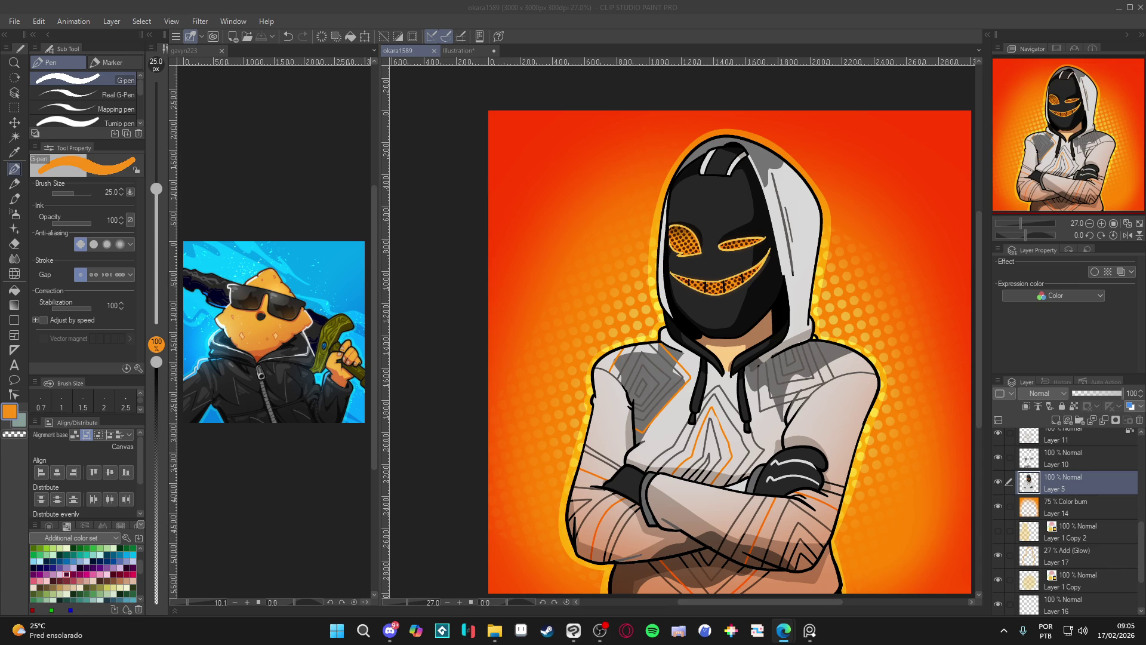
- Toggle Layer 5's mask and hoodie colours off and on to compare
{"action": "mouse_move", "coordinate": [1141, 597]}
{"action": "left_mouse_down"}
{"action": "mouse_move", "coordinate": [941, 519]}
{"action": "mouse_move", "coordinate": [890, 537]}
{"action": "mouse_move", "coordinate": [836, 531]}
{"action": "mouse_move", "coordinate": [889, 531]}
{"action": "mouse_move", "coordinate": [841, 531]}
{"action": "mouse_move", "coordinate": [872, 531]}
{"action": "left_mouse_up"}
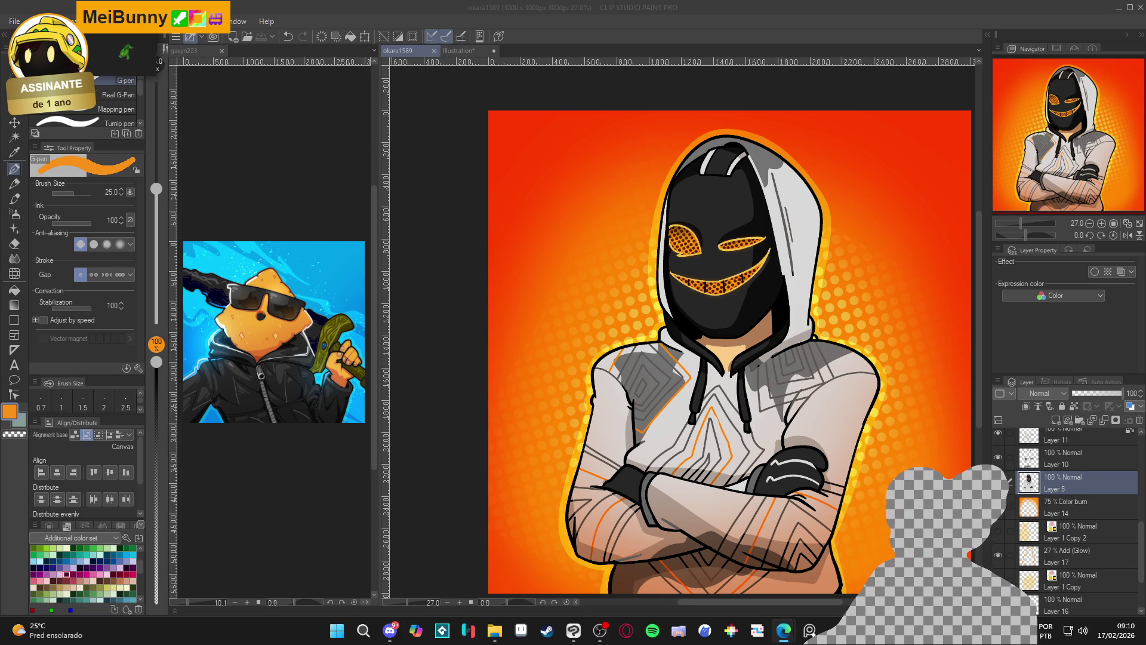
{"action": "left_click", "coordinate": [998, 482]}
{"action": "left_click", "coordinate": [998, 482]}
{"action": "left_click", "coordinate": [998, 481]}
{"action": "left_click", "coordinate": [998, 482]}
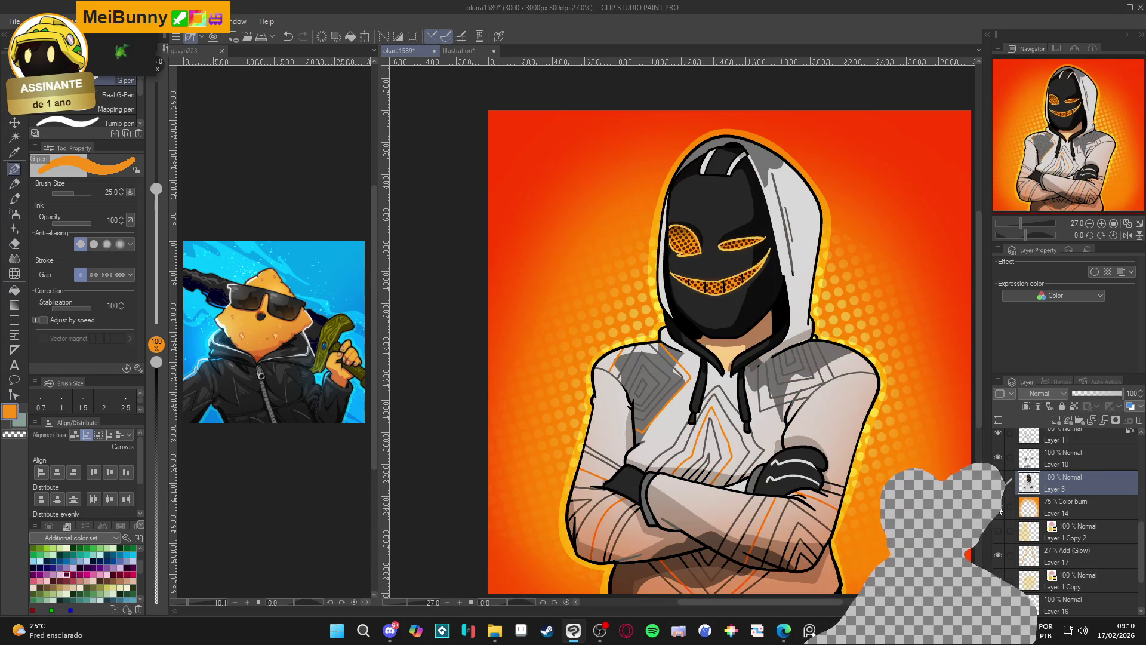
- Zoom out and toggle Layer 17's yellow glow outline to compare
{"action": "key", "text": "ctrl+minus"}
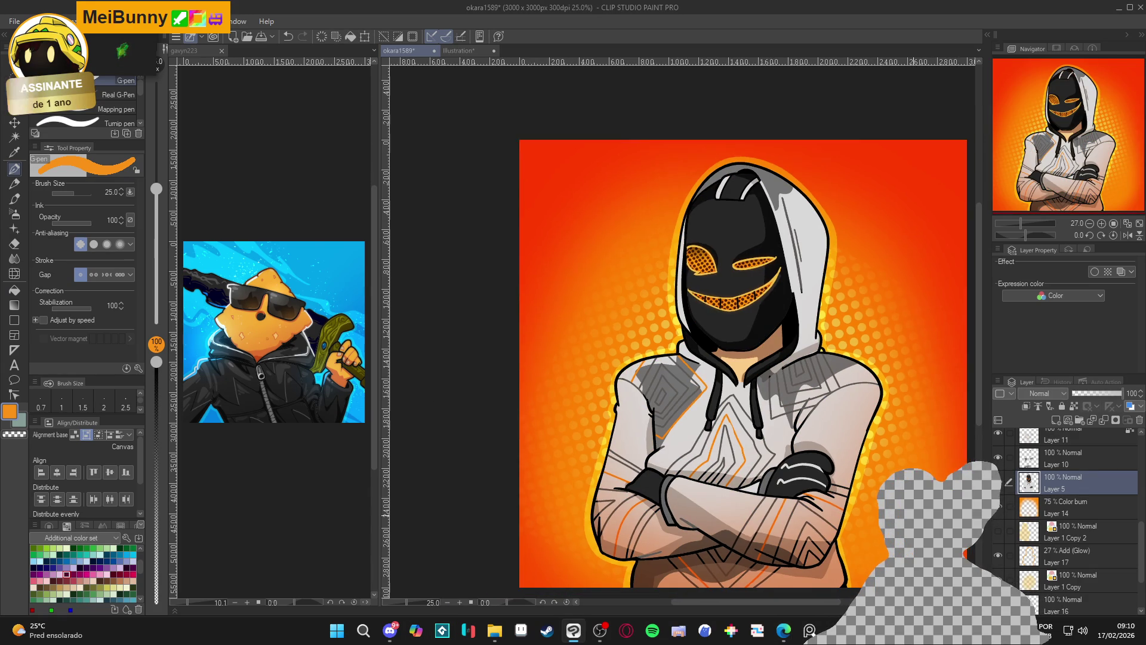
{"action": "left_click", "coordinate": [999, 555]}
{"action": "left_click", "coordinate": [998, 555]}
{"action": "left_click", "coordinate": [998, 555]}
{"action": "scroll", "coordinate": [824, 486], "scroll_direction": "down", "scroll_amount": 2}
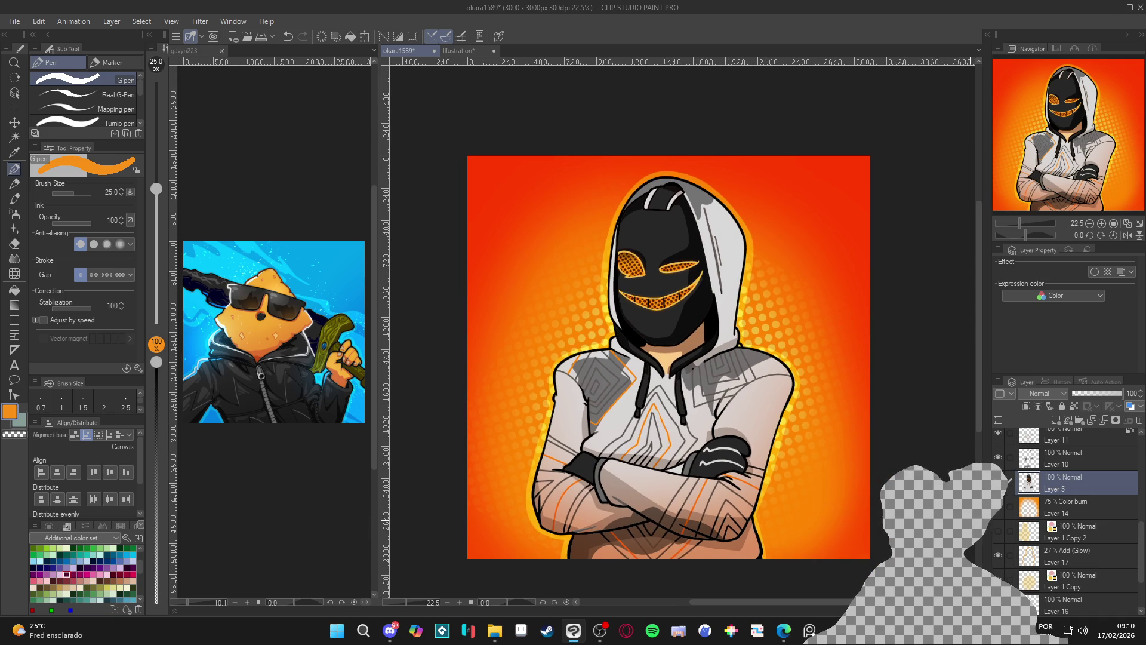
{"action": "left_click", "coordinate": [996, 557]}
{"action": "left_click", "coordinate": [995, 557]}
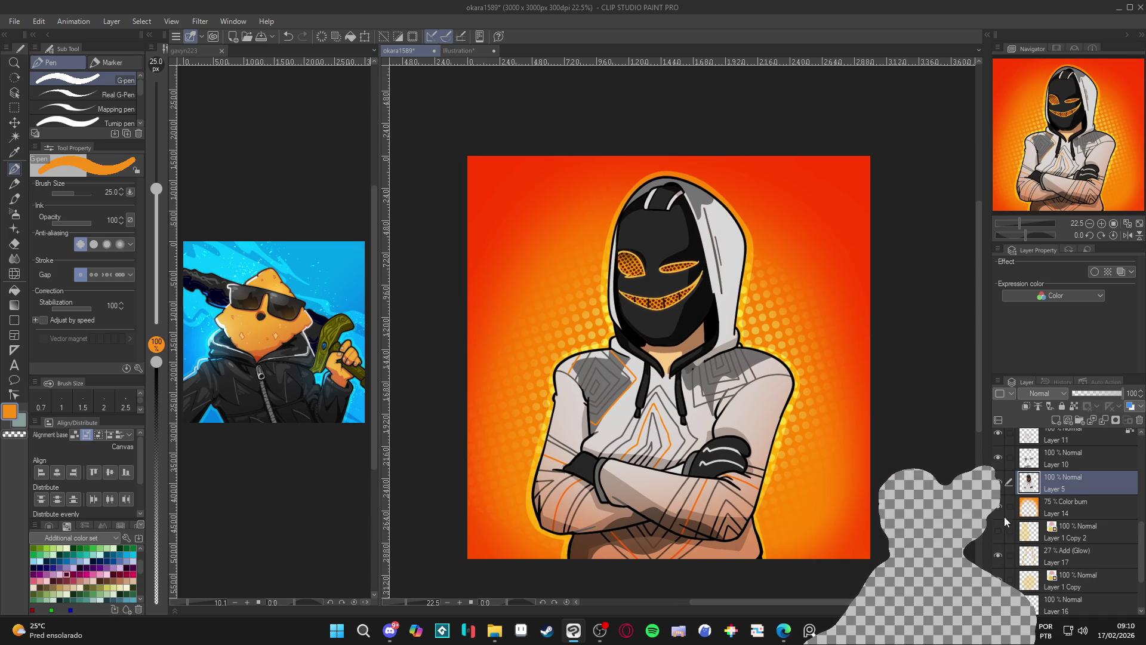
- Toggle the Layer 14 colour-burn background gradient off and on to compare
{"action": "left_click", "coordinate": [998, 502]}
{"action": "left_click", "coordinate": [998, 502]}
{"action": "left_click", "coordinate": [998, 502]}
{"action": "left_click", "coordinate": [998, 502]}
{"action": "left_click", "coordinate": [999, 502]}
{"action": "left_click", "coordinate": [998, 501]}
{"action": "left_click", "coordinate": [999, 502]}
{"action": "left_click", "coordinate": [998, 501]}
- Toggle the grey hoodie shading and Layer 5 off and on to compare
{"action": "left_click", "coordinate": [998, 459]}
{"action": "left_click", "coordinate": [997, 459]}
{"action": "left_click", "coordinate": [997, 555]}
{"action": "left_click", "coordinate": [998, 555]}
{"action": "scroll", "coordinate": [998, 562], "scroll_direction": "down", "scroll_amount": 2}
{"action": "scroll", "coordinate": [1003, 555], "scroll_direction": "up", "scroll_amount": 2}
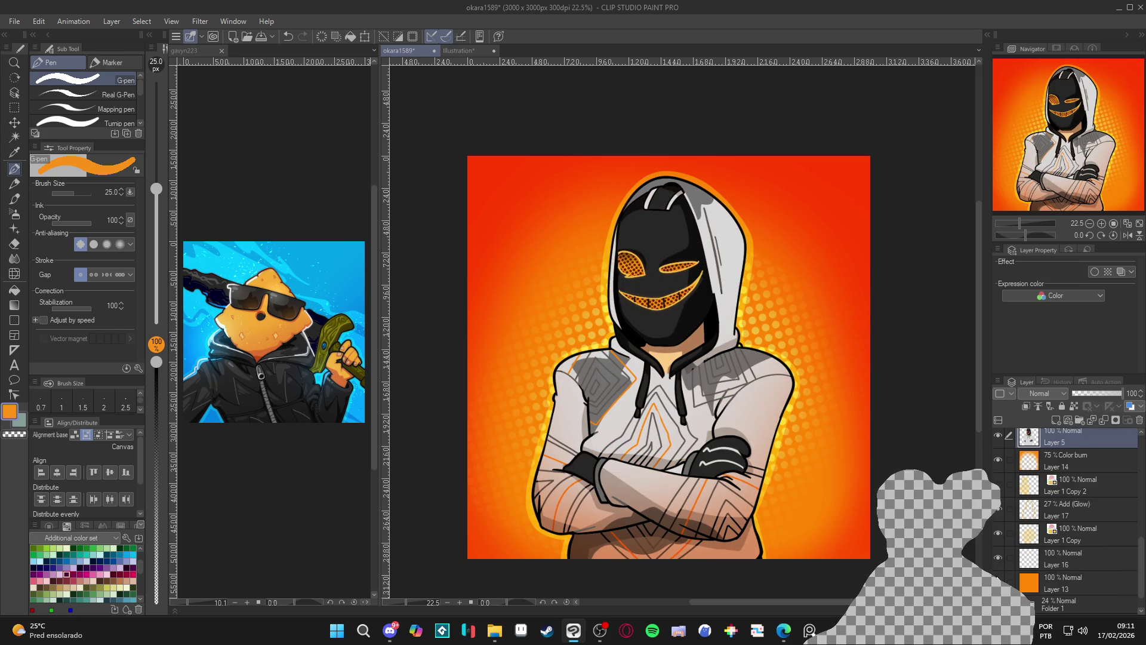
{"action": "left_click", "coordinate": [998, 497]}
{"action": "left_click", "coordinate": [998, 497]}
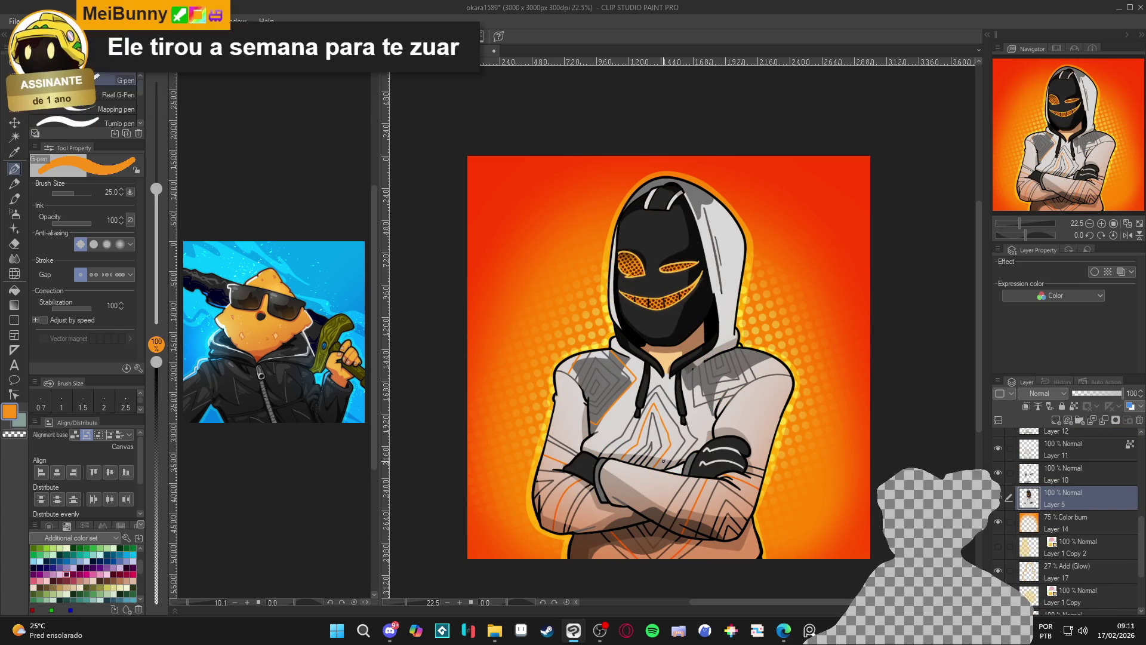
- Make Layer 5 active and pick the pale skin tone as the drawing colour
{"action": "key", "text": "w"}
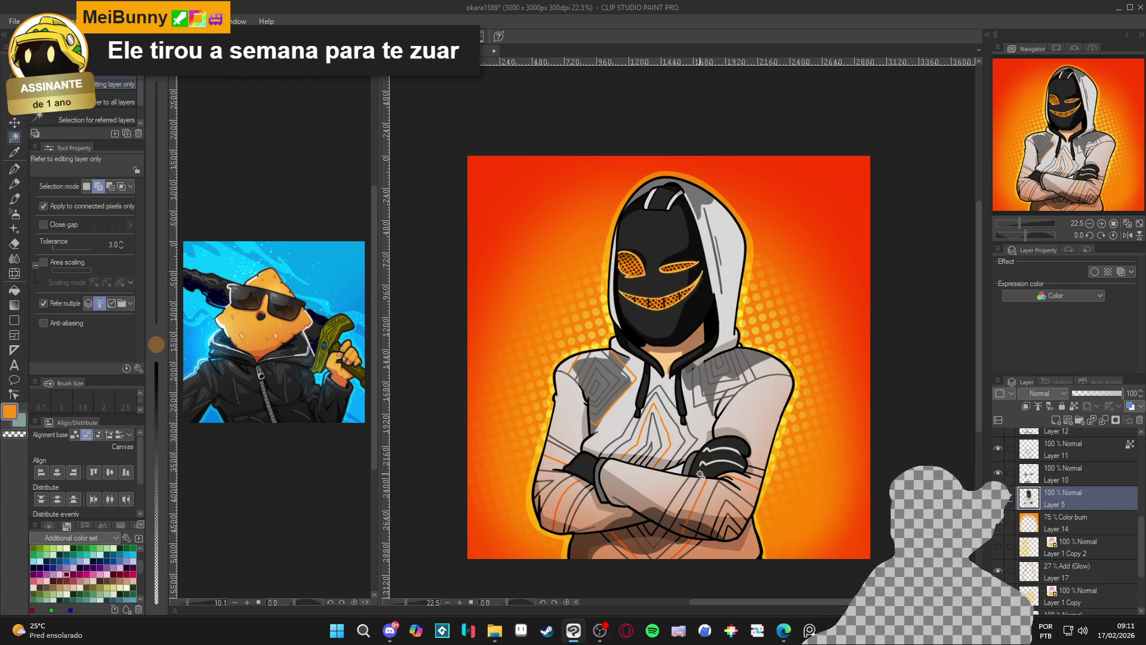
{"action": "scroll", "coordinate": [1072, 551], "scroll_direction": "down", "scroll_amount": 3}
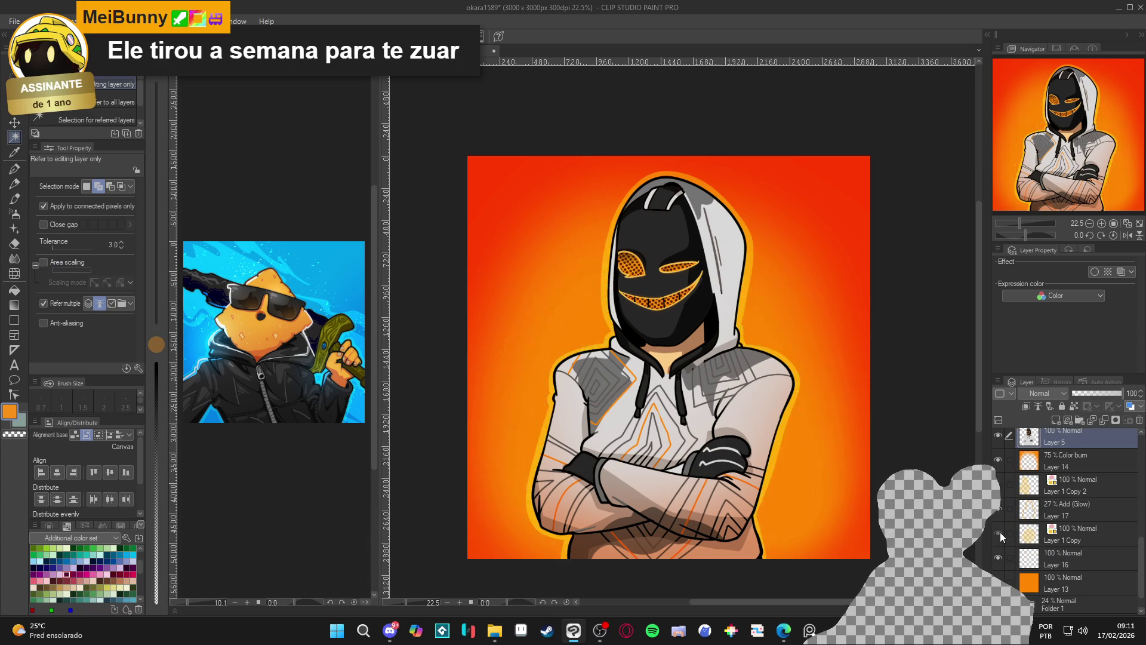
{"action": "left_click", "coordinate": [1037, 523]}
{"action": "scroll", "coordinate": [1035, 523], "scroll_direction": "up", "scroll_amount": 3}
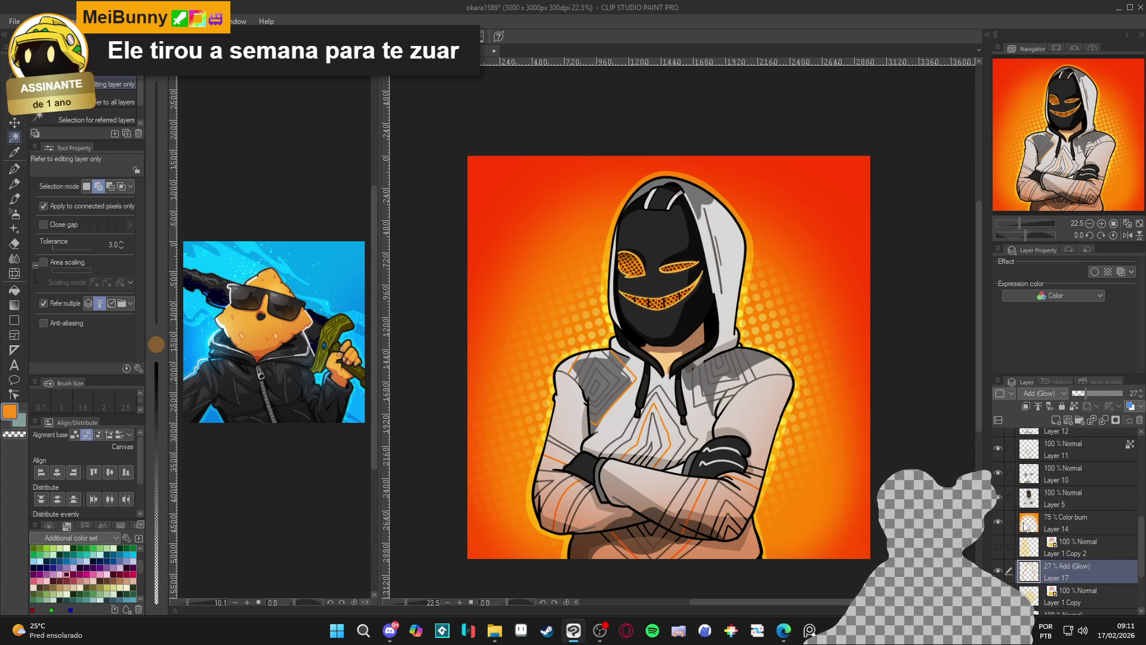
{"action": "key", "text": "g"}
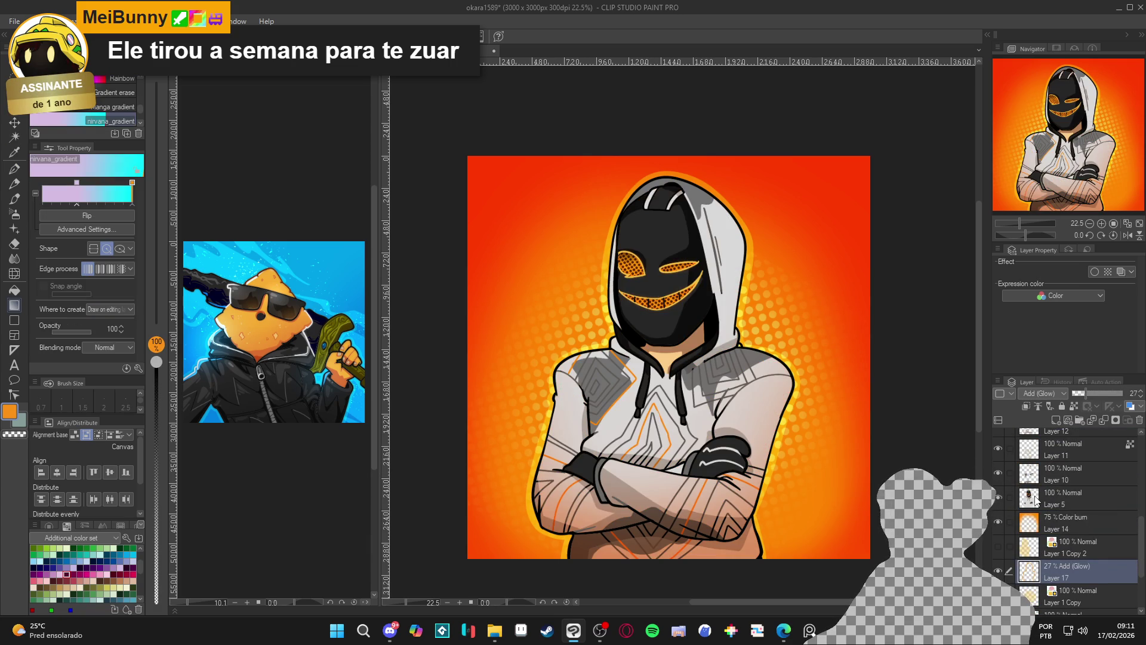
{"action": "left_click", "coordinate": [1036, 501]}
{"action": "scroll", "coordinate": [687, 479], "scroll_direction": "up", "scroll_amount": 1}
{"action": "left_click", "coordinate": [687, 479], "text": "alt"}
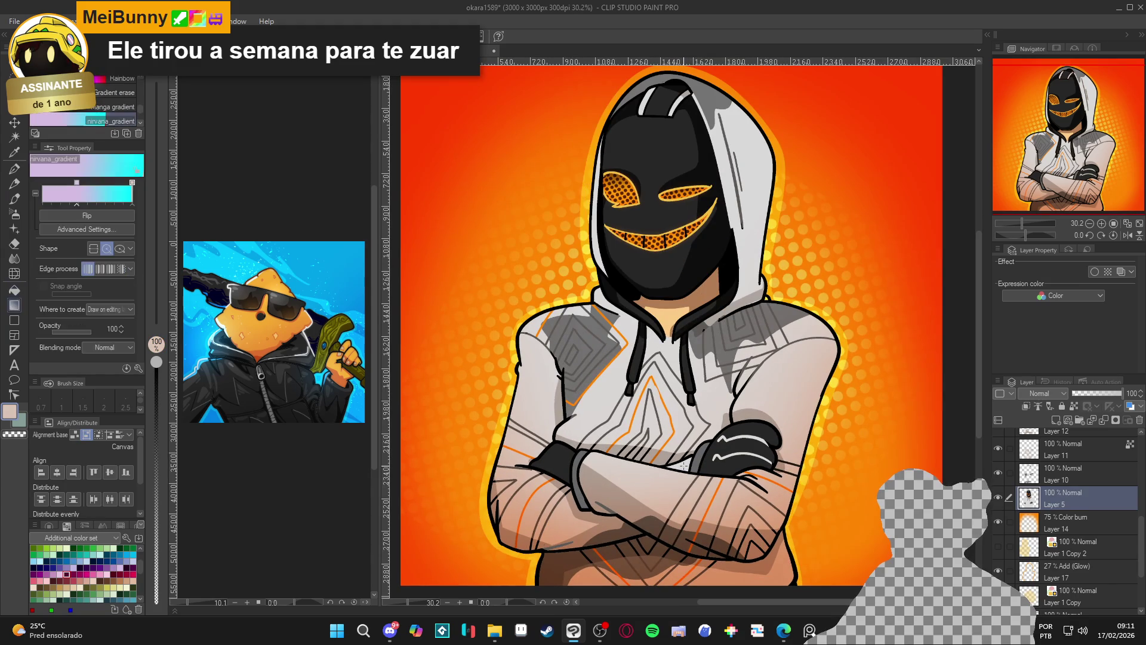
{"action": "key", "text": "g"}
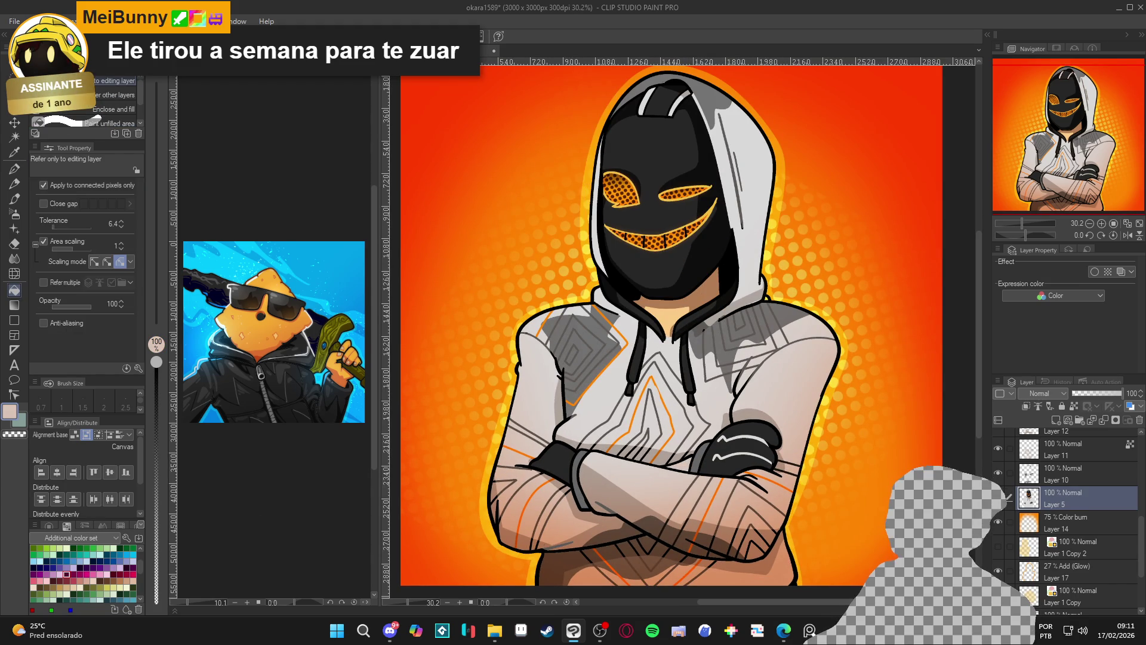
- Visit the browser, then return to the illustration and zoom out to 20.2%
{"action": "left_click", "coordinate": [784, 630]}
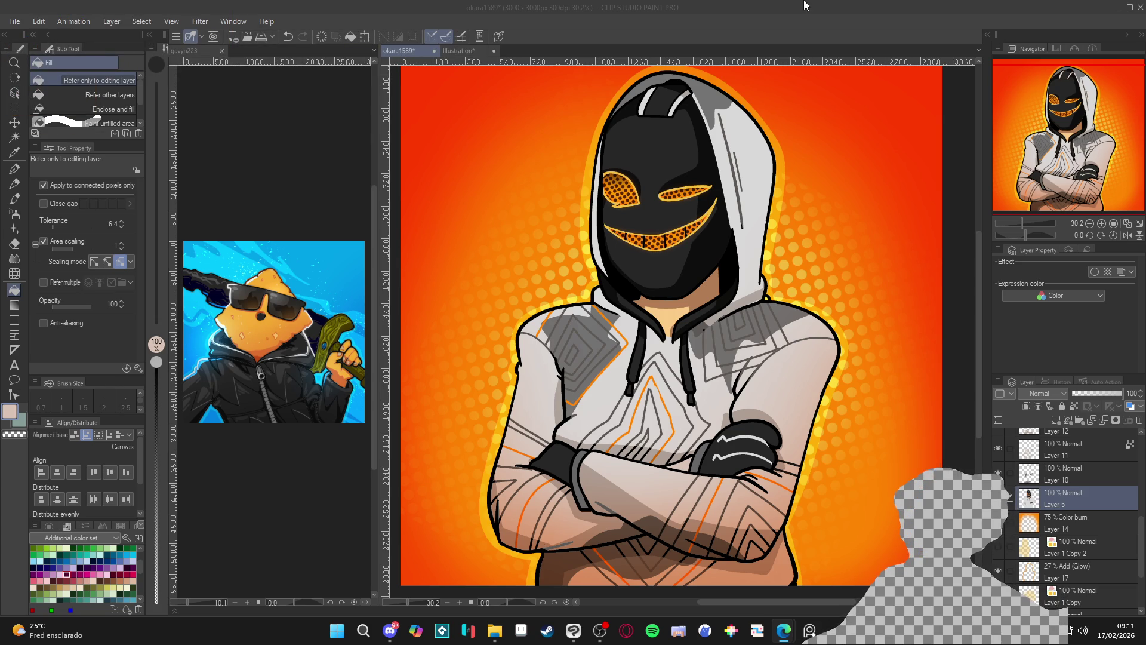
{"action": "left_click", "coordinate": [790, 5]}
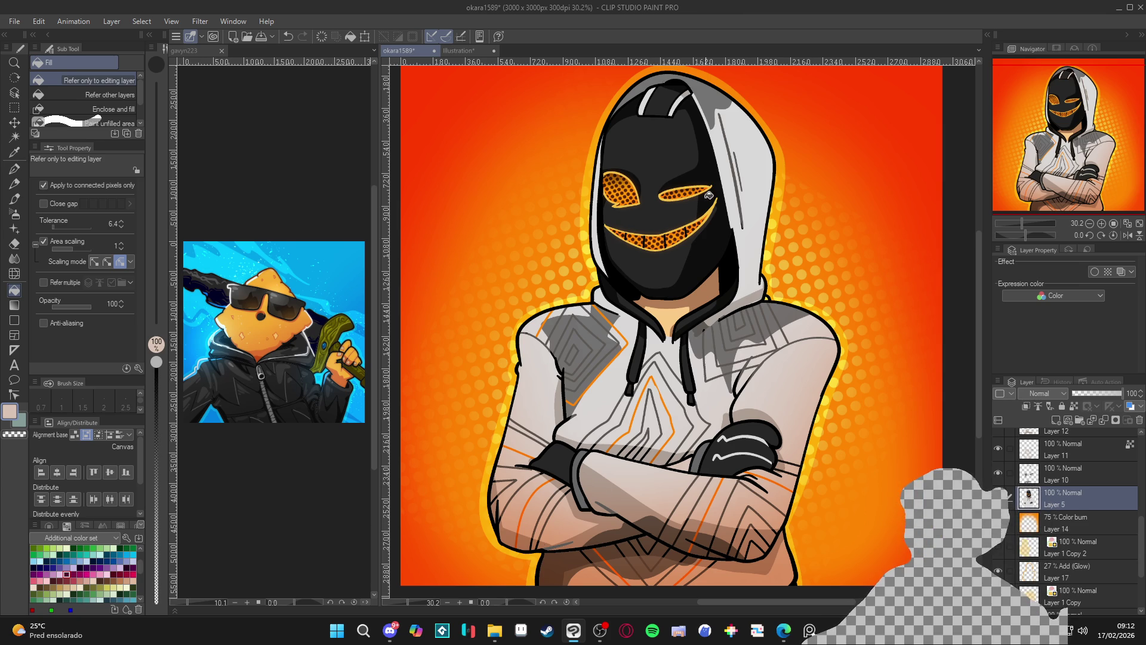
{"action": "scroll", "coordinate": [711, 167], "scroll_direction": "down", "scroll_amount": 3}
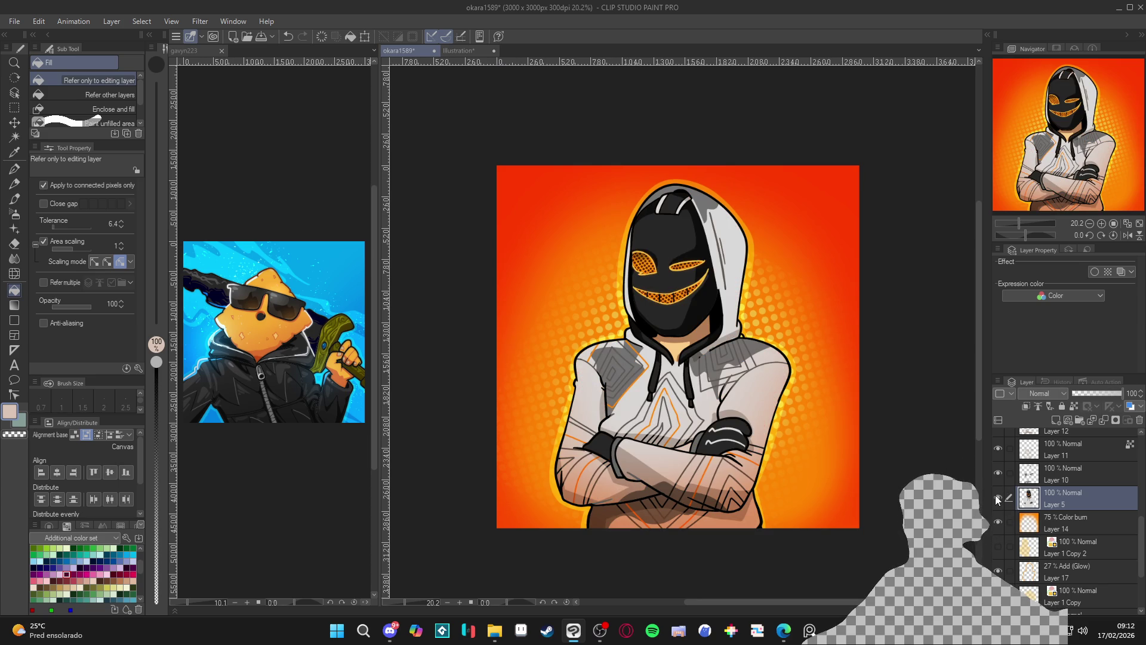
{"action": "scroll", "coordinate": [685, 440], "scroll_direction": "up", "scroll_amount": 1}
- Auto-select the right glove area, then clear the selection
{"action": "key", "text": "w"}
{"action": "left_click", "coordinate": [731, 433]}
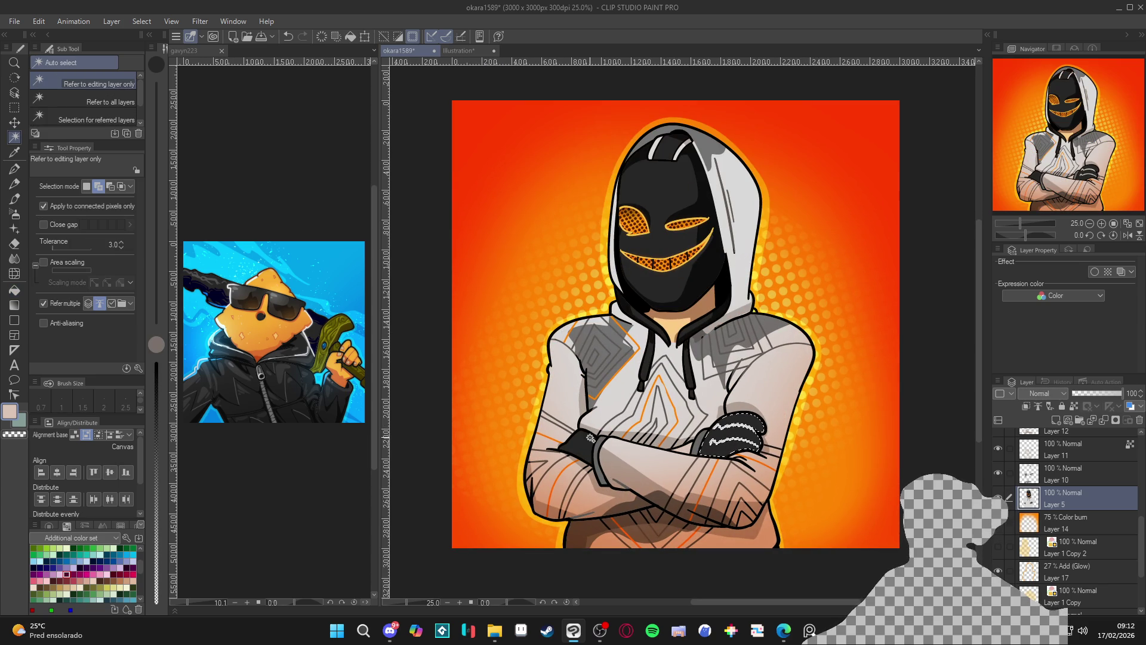
{"action": "key", "text": "ctrl+d"}
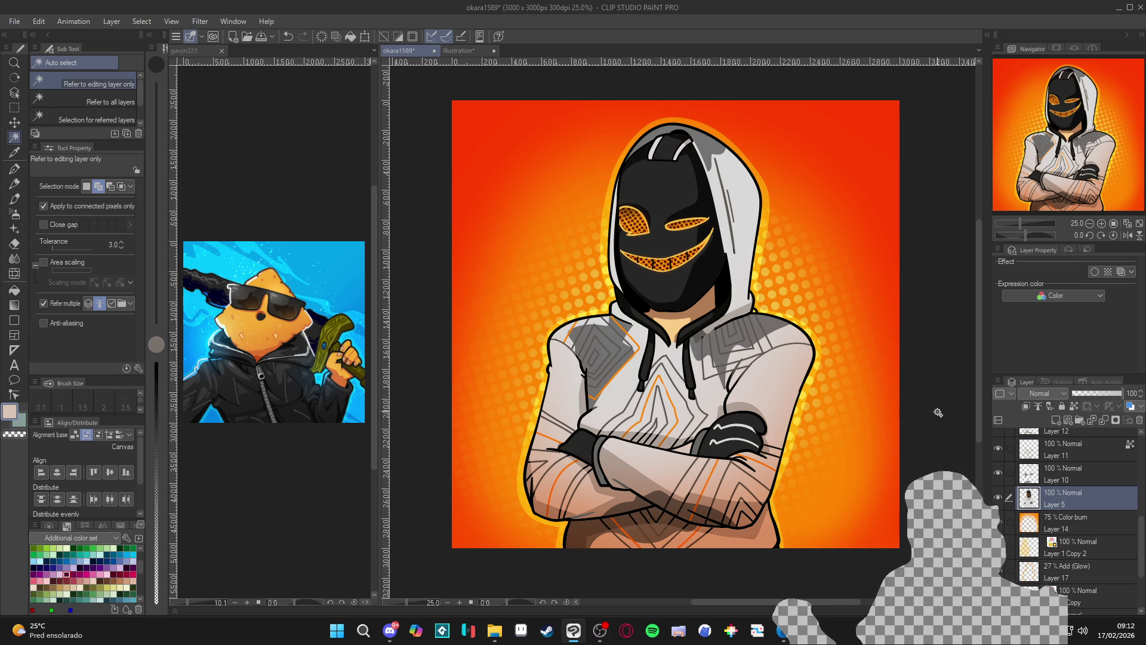
- Switch to the G-pen with mid-grey 7A7A7A at brush size 60
{"action": "key", "text": "p"}
{"action": "left_click", "coordinate": [734, 445], "text": "alt"}
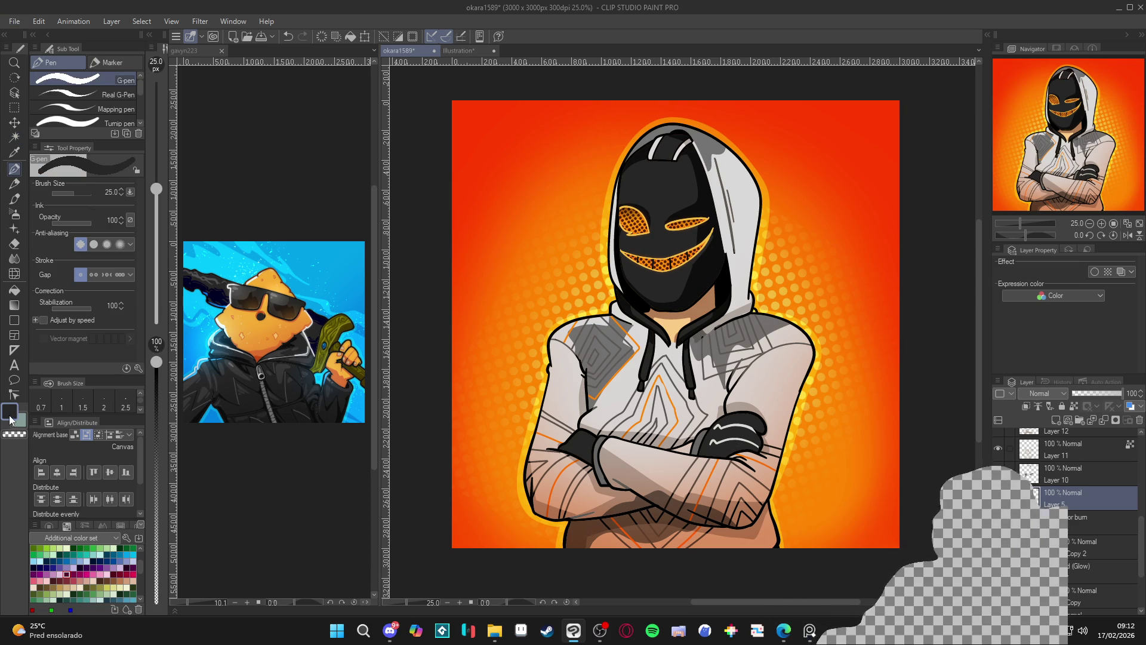
{"action": "left_click", "coordinate": [10, 411]}
{"action": "left_click_drag", "start_coordinate": [251, 280], "coordinate": [252, 254]}
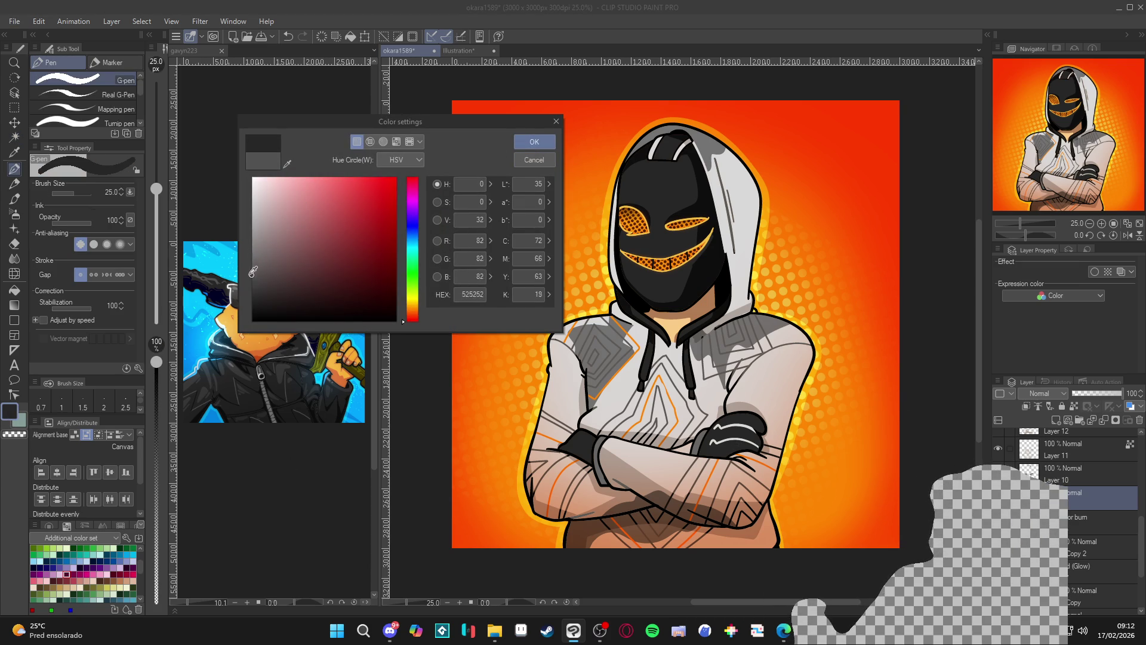
{"action": "left_click", "coordinate": [534, 141]}
{"action": "key", "text": "bracketright"}
{"action": "key", "text": "bracketright"}
{"action": "key", "text": "bracketright"}
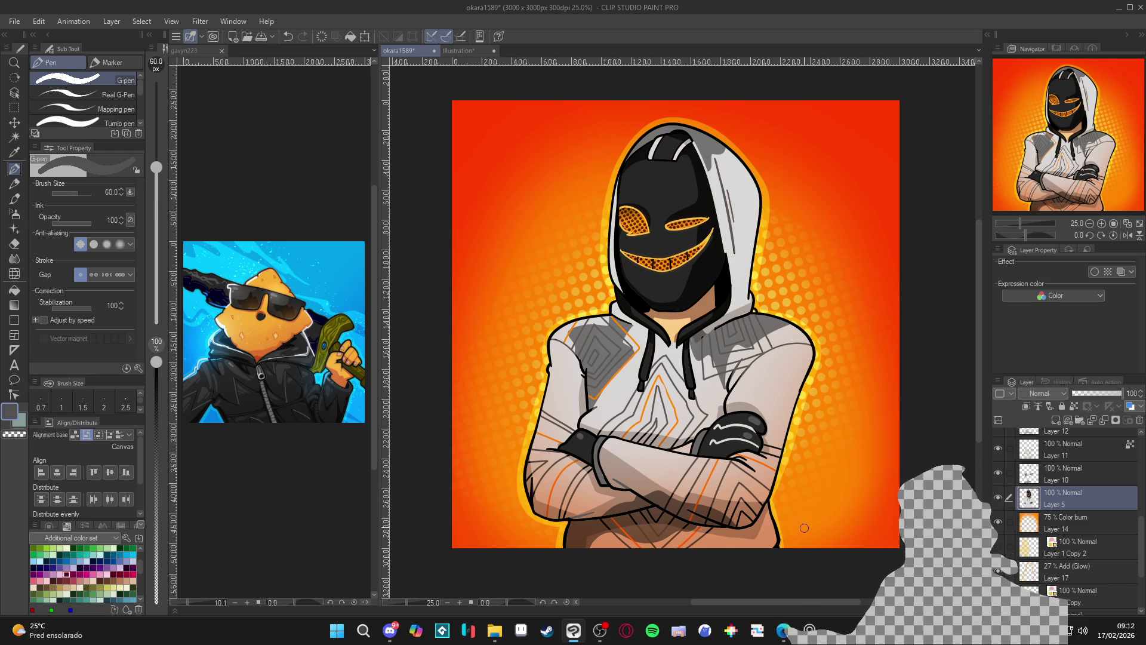
{"action": "scroll", "coordinate": [804, 528], "scroll_direction": "down", "scroll_amount": 2}
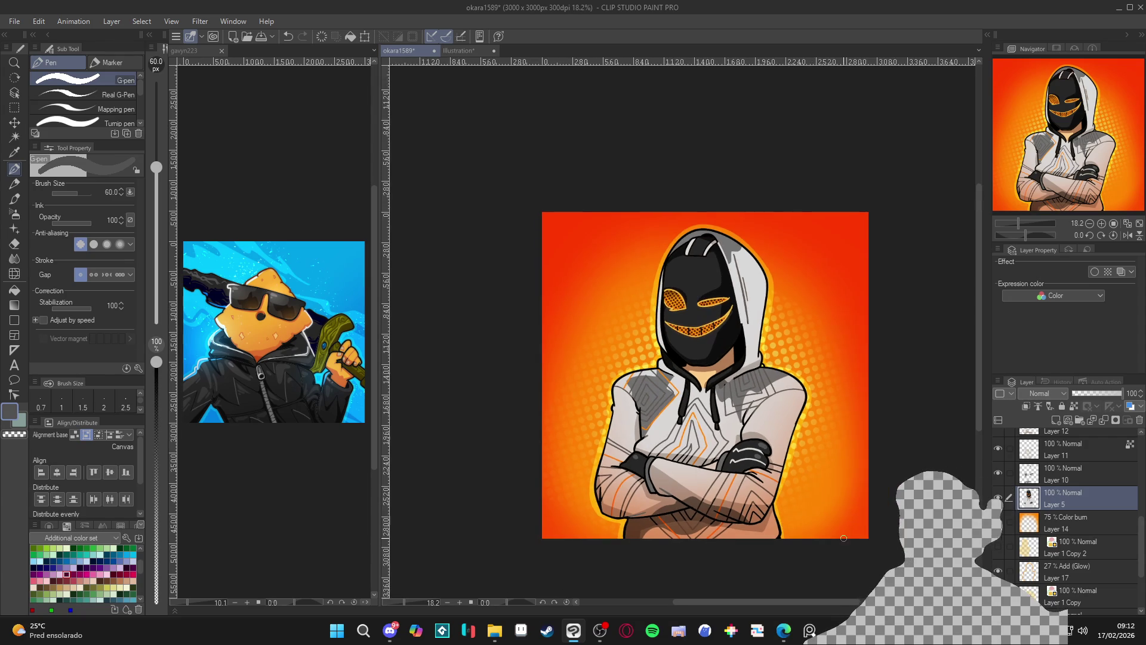
{"action": "left_click_drag", "start_coordinate": [842, 538], "coordinate": [844, 530]}
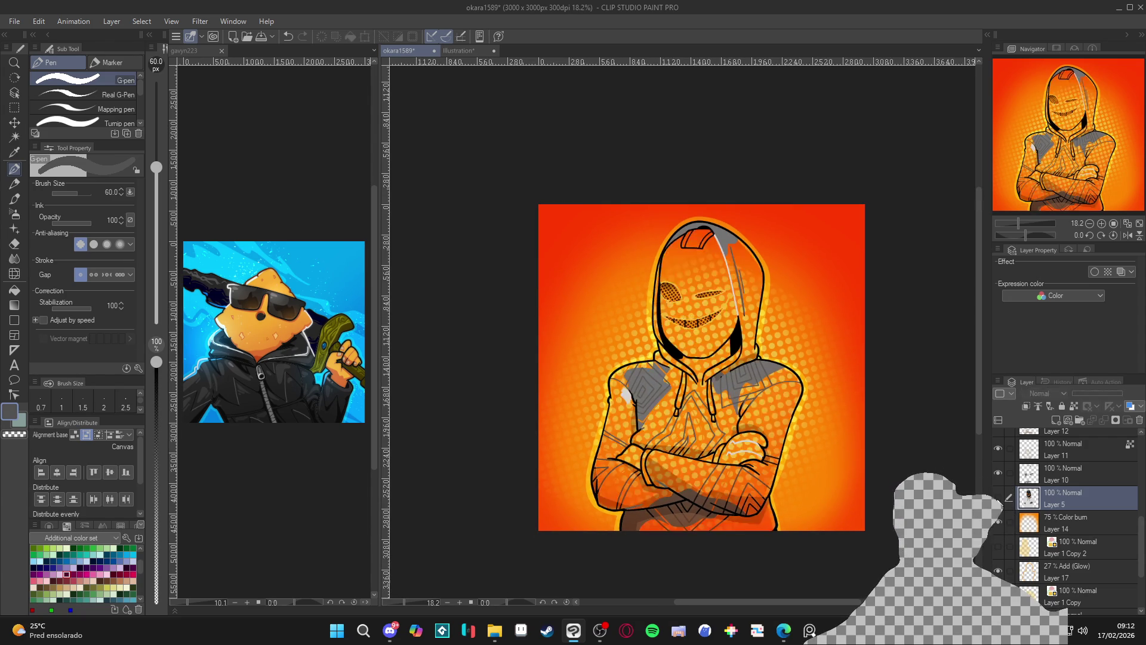
- Copy the hoodie region onto new Layer 18 and move it above Layer 10
{"action": "key", "text": "w"}
{"action": "left_click", "coordinate": [779, 378]}
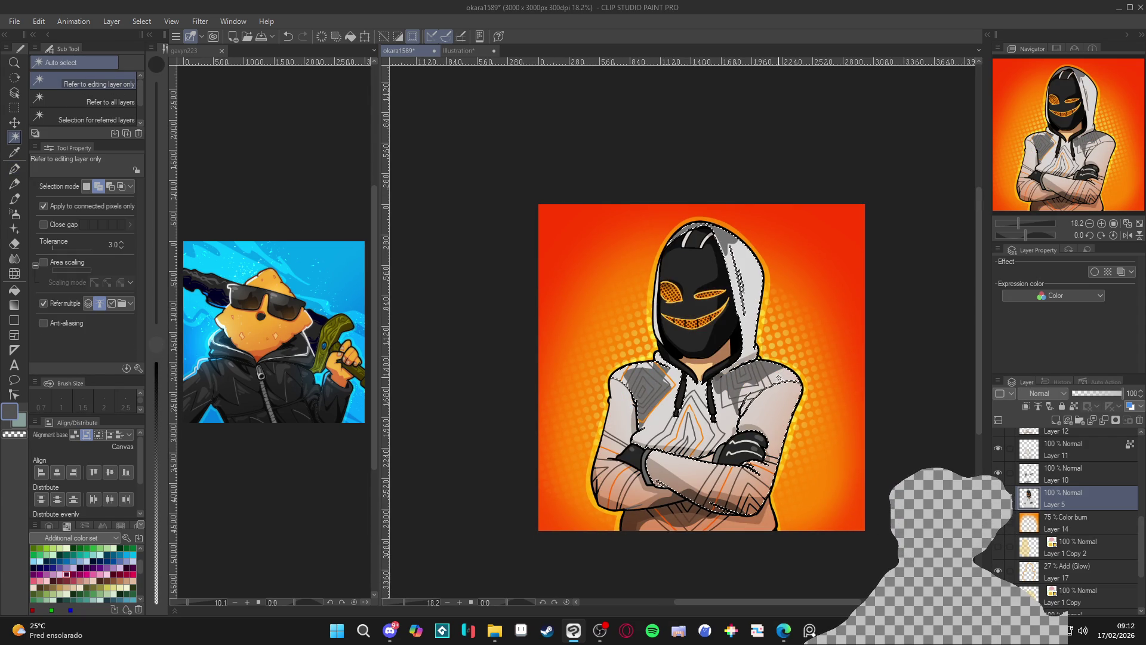
{"action": "key", "text": "ctrl+c"}
{"action": "key", "text": "ctrl+v"}
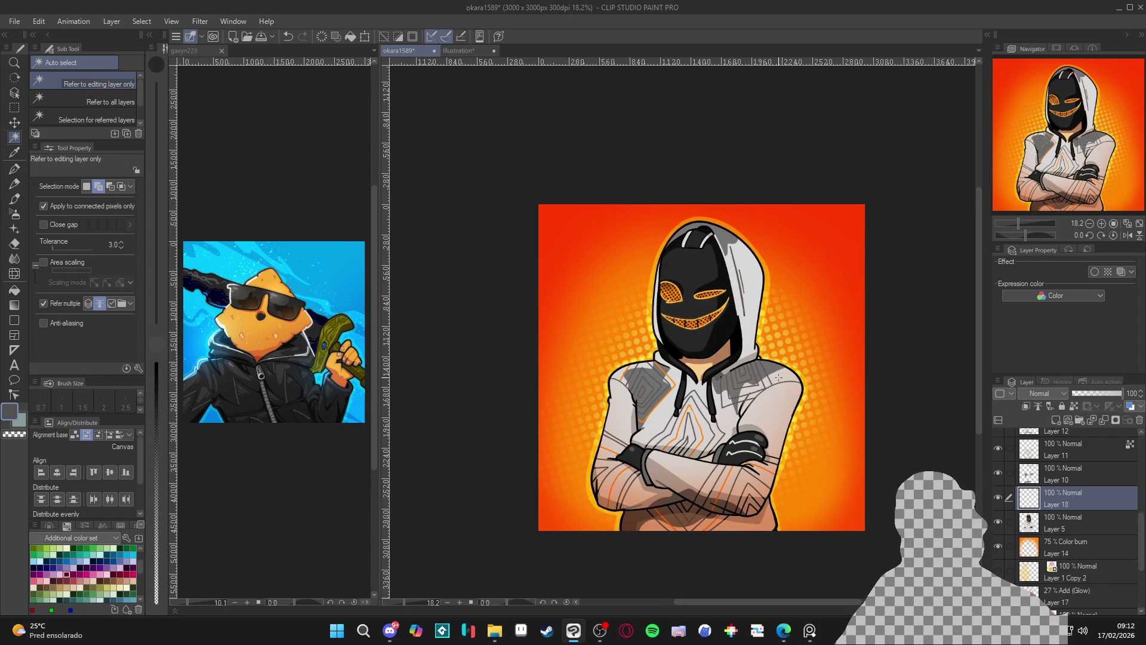
{"action": "key", "text": "p"}
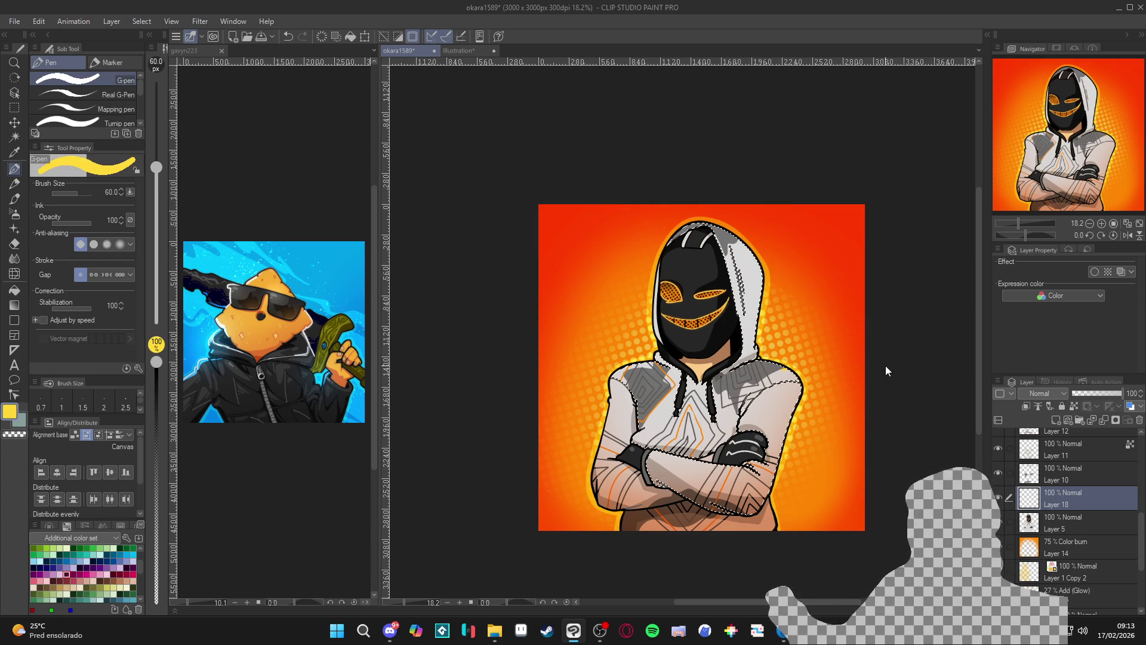
{"action": "mouse_move", "coordinate": [1010, 505]}
{"action": "left_mouse_down"}
{"action": "mouse_move", "coordinate": [998, 475]}
{"action": "mouse_move", "coordinate": [1054, 466]}
{"action": "left_mouse_up"}
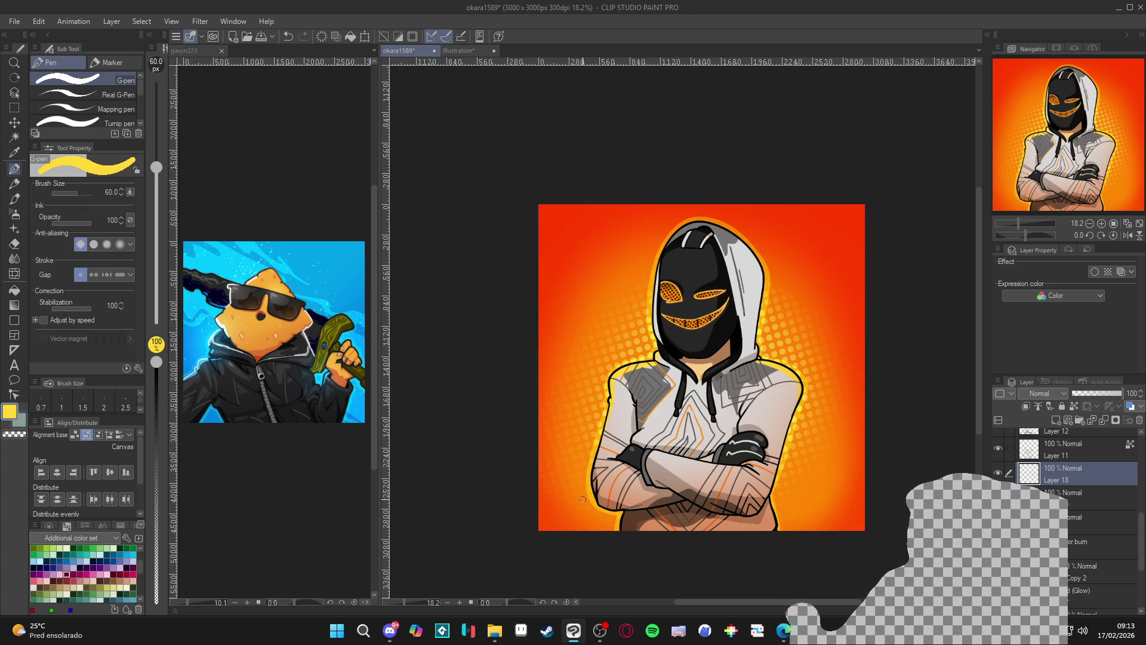
{"action": "key", "text": "w"}
{"action": "left_click", "coordinate": [762, 336]}
{"action": "key", "text": "ctrl+d"}
{"action": "key", "text": "p"}
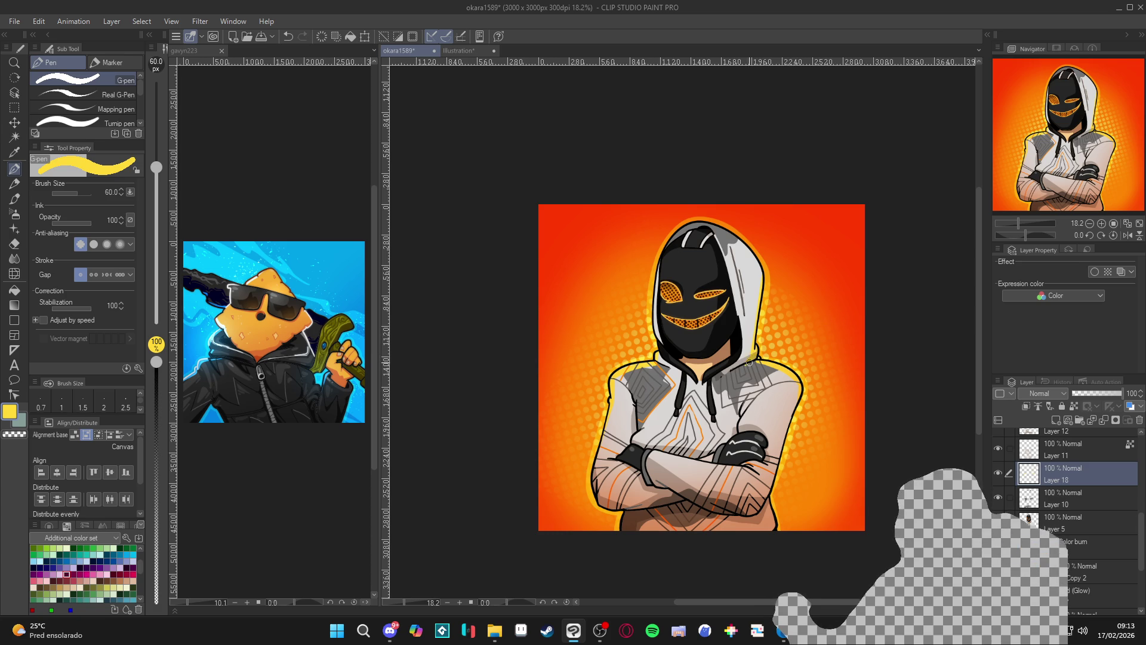
{"action": "scroll", "coordinate": [1036, 524], "scroll_direction": "up", "scroll_amount": 2}
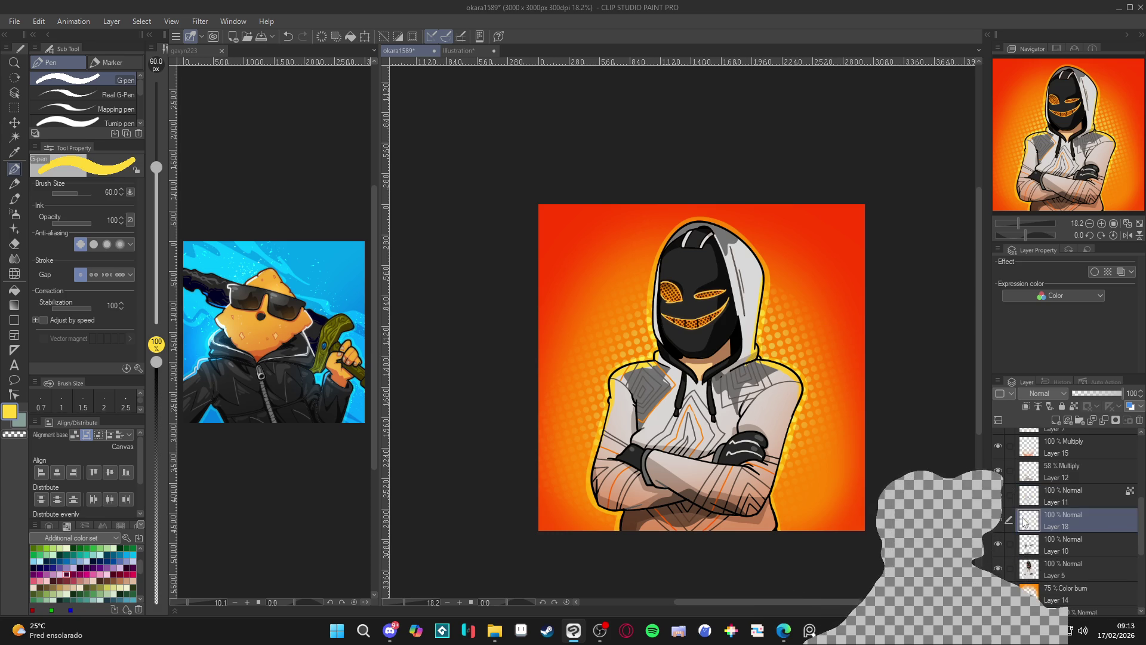
{"action": "scroll", "coordinate": [1005, 505], "scroll_direction": "up", "scroll_amount": 3}
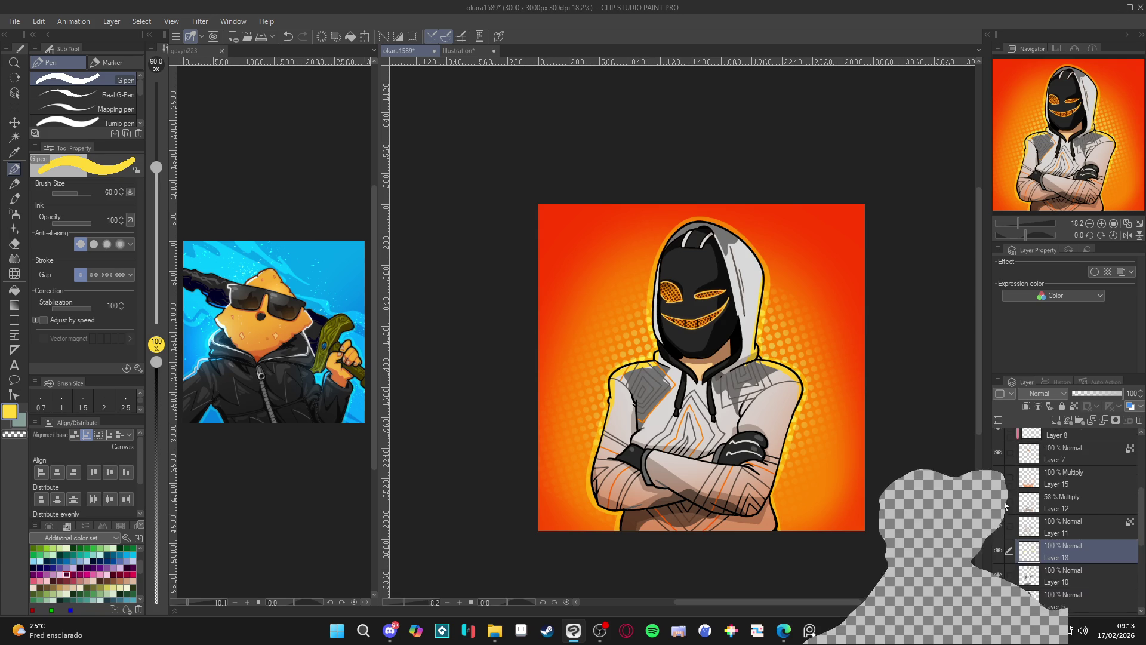
{"action": "left_click", "coordinate": [1003, 496]}
{"action": "left_click", "coordinate": [1004, 499]}
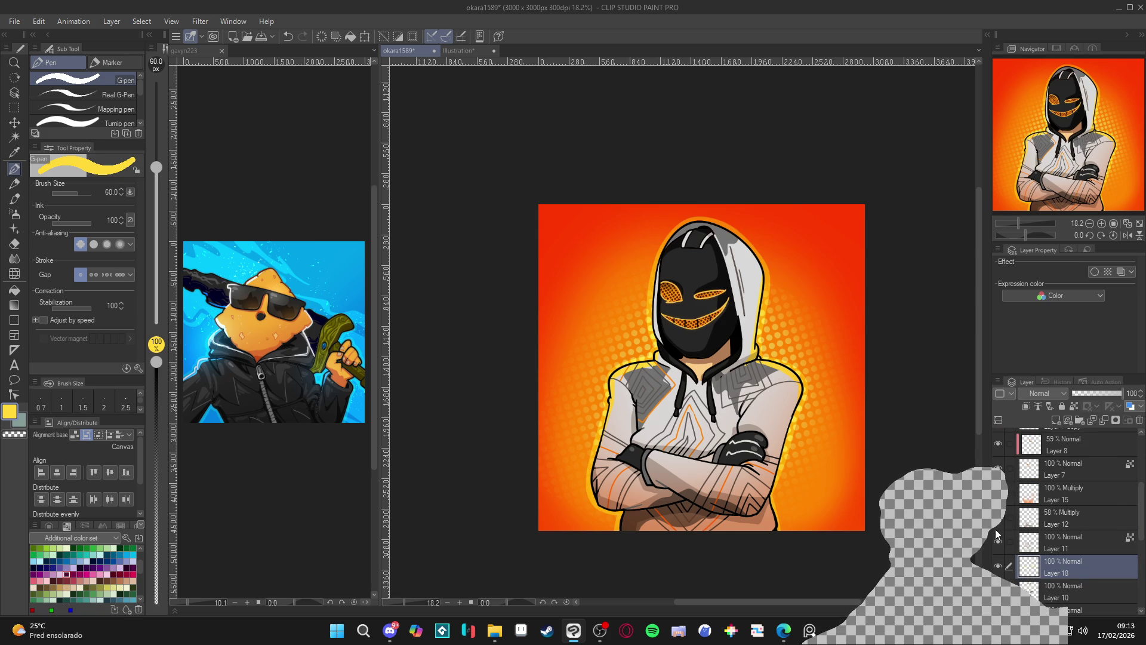
{"action": "left_click", "coordinate": [997, 524]}
{"action": "left_click", "coordinate": [997, 526]}
{"action": "scroll", "coordinate": [1003, 526], "scroll_direction": "down", "scroll_amount": 1}
{"action": "left_click", "coordinate": [997, 574]}
{"action": "left_click", "coordinate": [997, 575]}
{"action": "scroll", "coordinate": [1009, 537], "scroll_direction": "up", "scroll_amount": 4}
- Make Layer 4 active and eyedrop the background red as the drawing colour
{"action": "left_click", "coordinate": [998, 440]}
{"action": "left_click", "coordinate": [998, 439]}
{"action": "left_click", "coordinate": [1040, 442]}
{"action": "scroll", "coordinate": [759, 419], "scroll_direction": "up", "scroll_amount": 3}
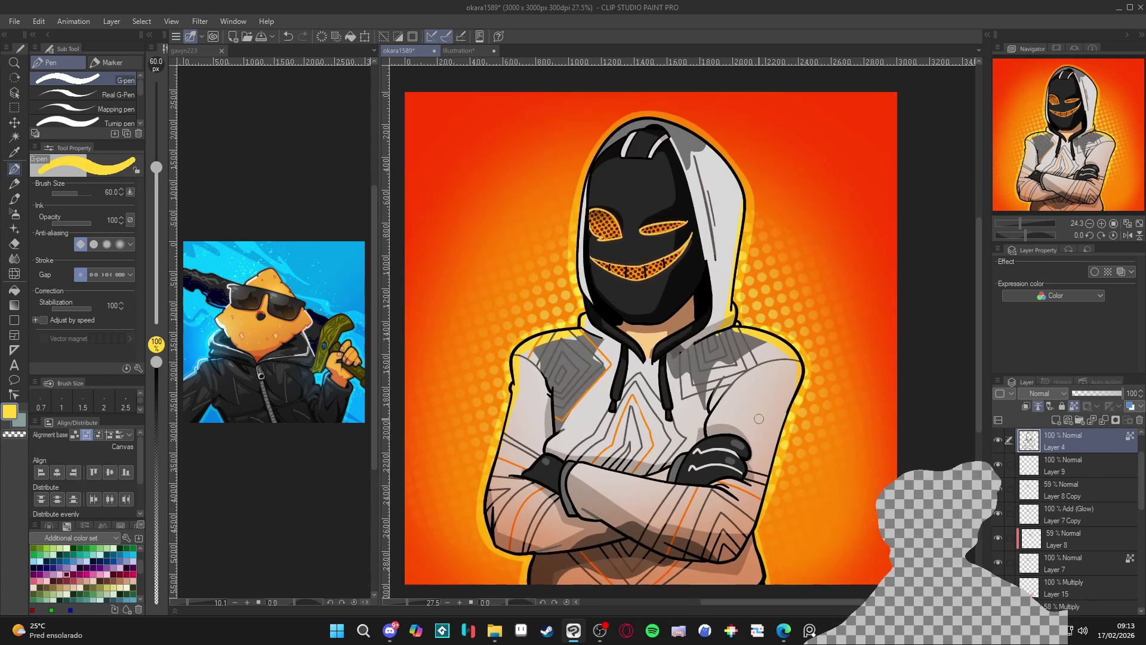
{"action": "scroll", "coordinate": [759, 419], "scroll_direction": "up", "scroll_amount": 1}
{"action": "scroll", "coordinate": [836, 298], "scroll_direction": "down", "scroll_amount": 2}
{"action": "left_click", "coordinate": [901, 158], "text": "alt"}
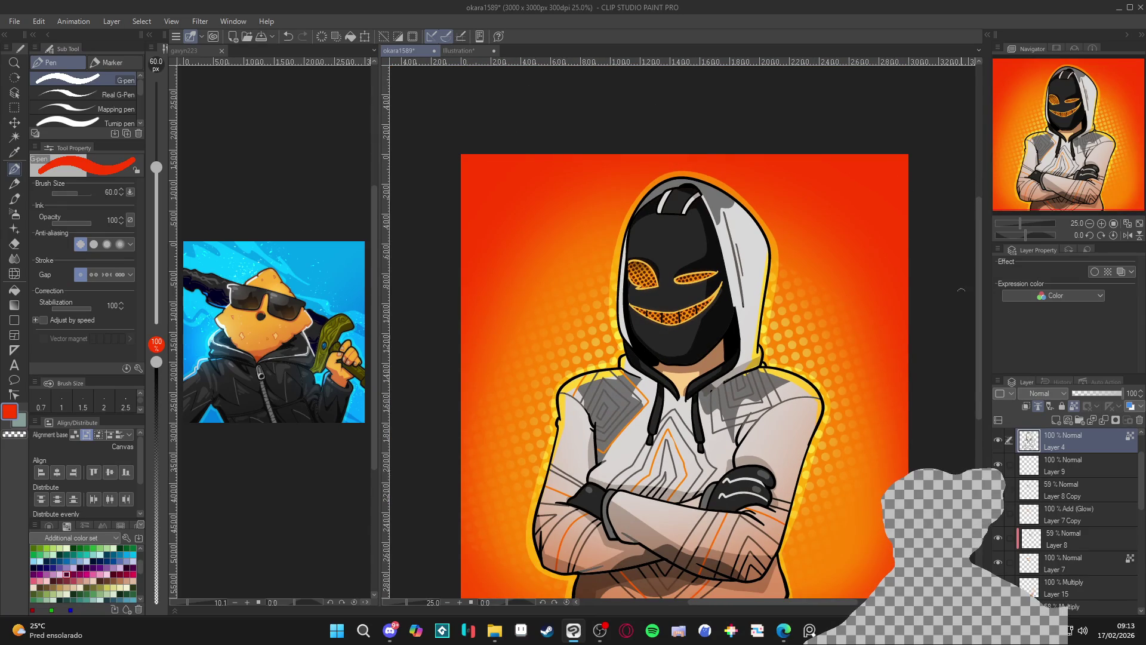
{"action": "scroll", "coordinate": [765, 381], "scroll_direction": "up", "scroll_amount": 1}
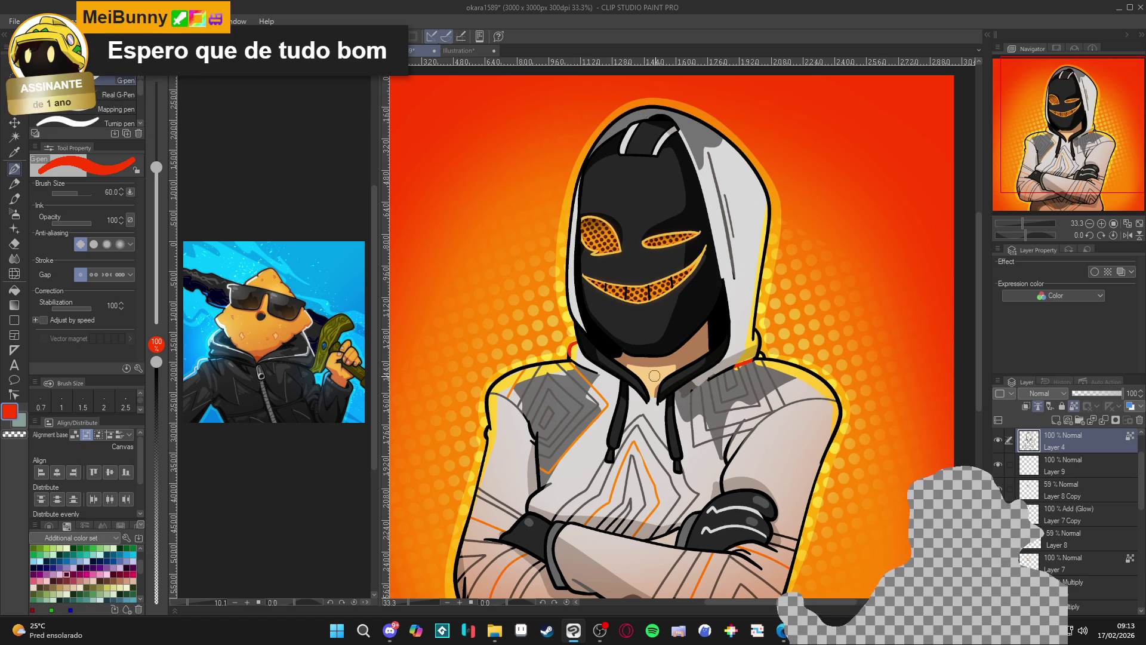
{"action": "scroll", "coordinate": [654, 375], "scroll_direction": "down", "scroll_amount": 3}
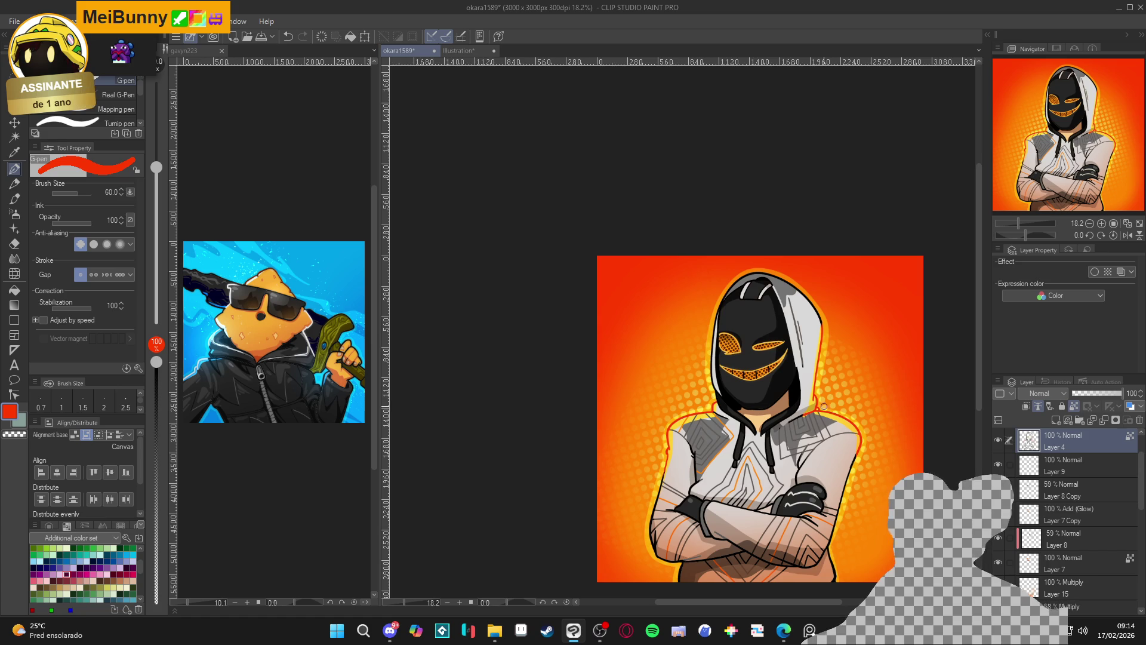
- Turn on Layer 9's thin red shoulder outline
{"action": "scroll", "coordinate": [806, 442], "scroll_direction": "down", "scroll_amount": 2}
{"action": "scroll", "coordinate": [776, 445], "scroll_direction": "down", "scroll_amount": 1}
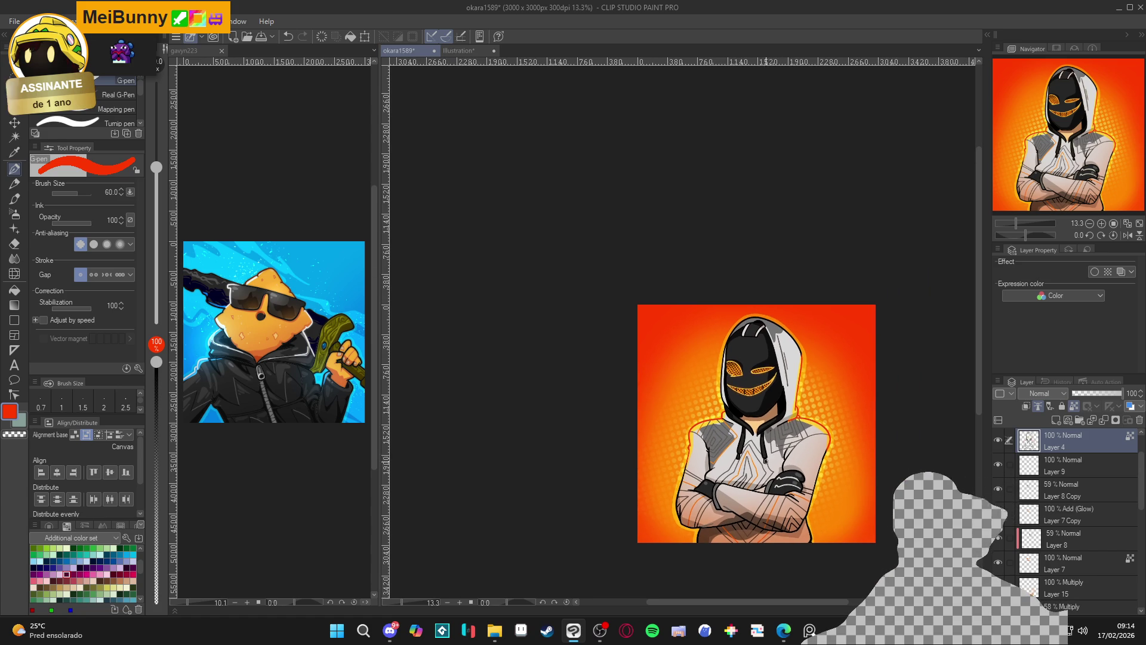
{"action": "scroll", "coordinate": [771, 423], "scroll_direction": "up", "scroll_amount": 3}
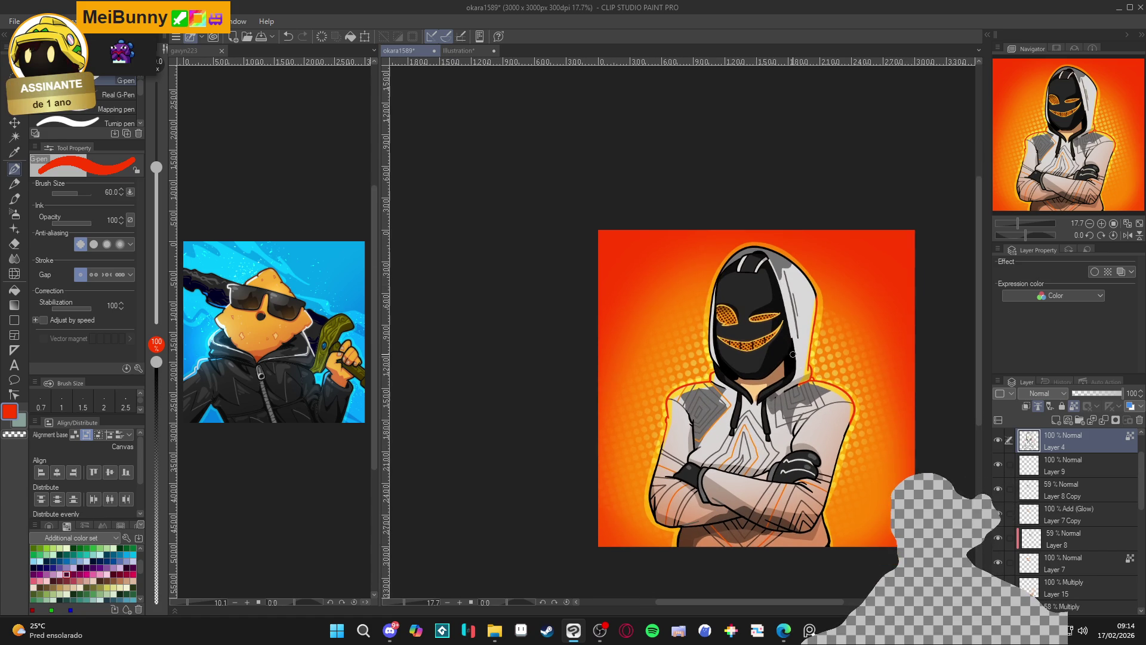
{"action": "scroll", "coordinate": [789, 356], "scroll_direction": "up", "scroll_amount": 2}
{"action": "scroll", "coordinate": [720, 410], "scroll_direction": "down", "scroll_amount": 2}
{"action": "scroll", "coordinate": [721, 411], "scroll_direction": "up", "scroll_amount": 5}
{"action": "scroll", "coordinate": [800, 514], "scroll_direction": "down", "scroll_amount": 4}
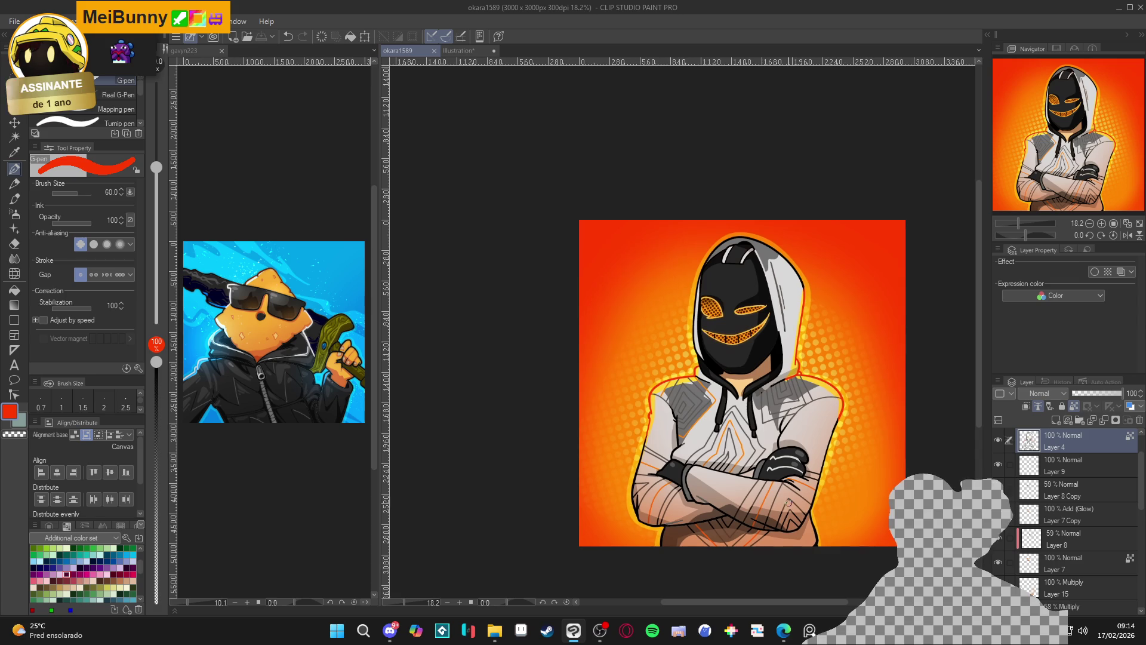
{"action": "left_click", "coordinate": [998, 463]}
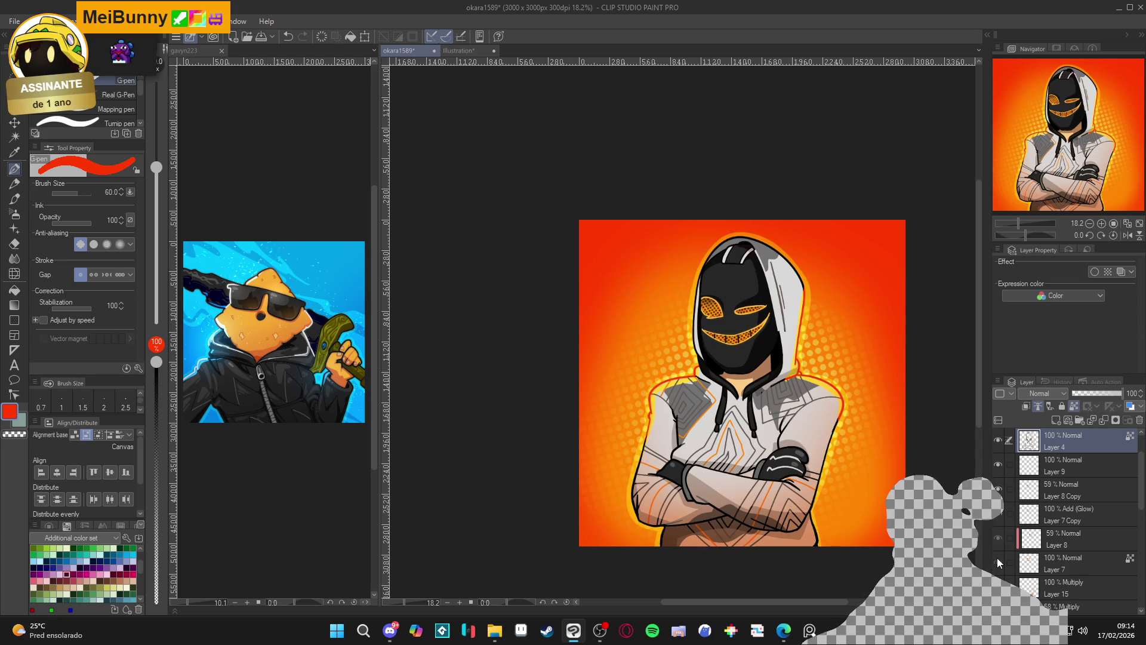
- Toggle Layer 15's Multiply hoodie shading to compare, then make Layer 18 active
{"action": "scroll", "coordinate": [997, 558], "scroll_direction": "up", "scroll_amount": 2}
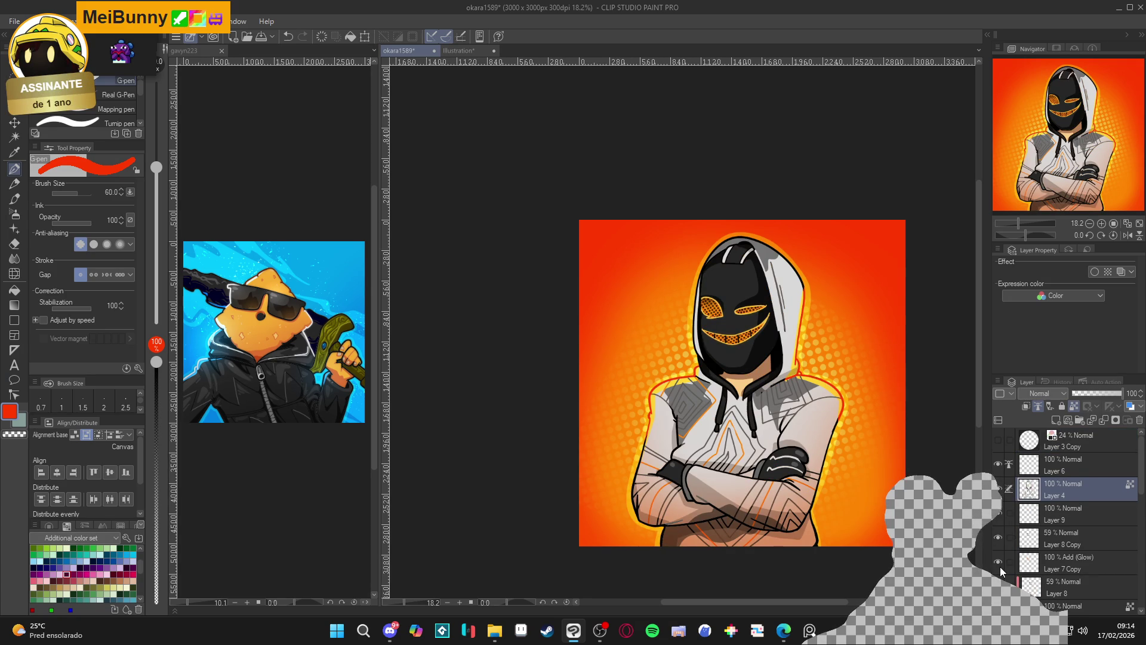
{"action": "scroll", "coordinate": [999, 513], "scroll_direction": "down", "scroll_amount": 1}
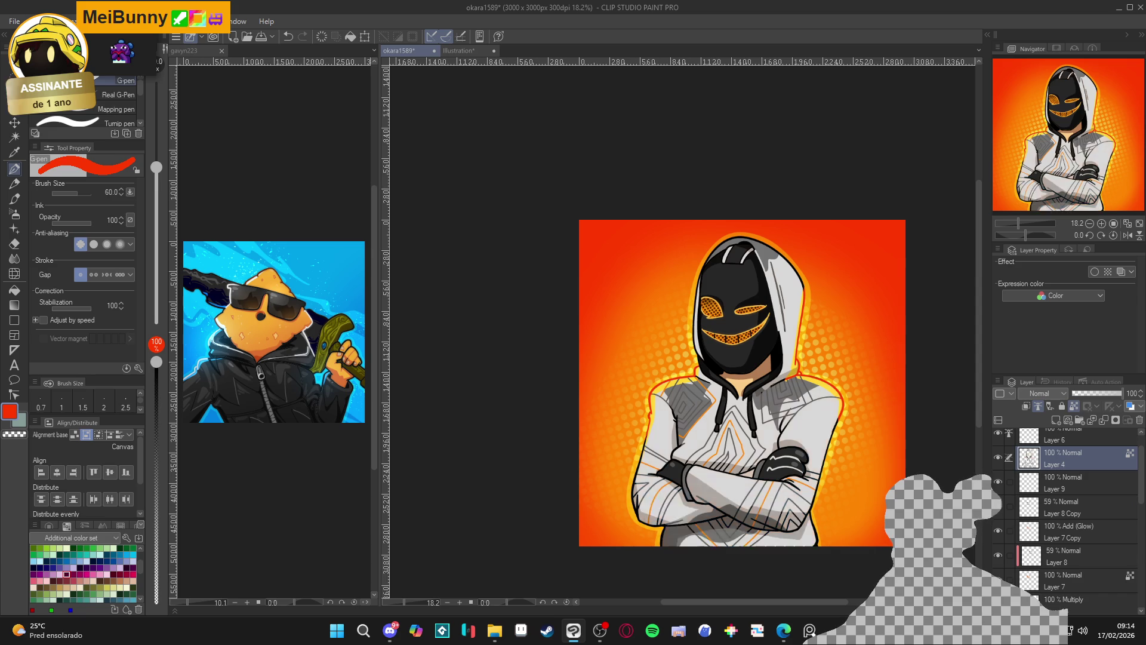
{"action": "scroll", "coordinate": [1049, 531], "scroll_direction": "up", "scroll_amount": 1}
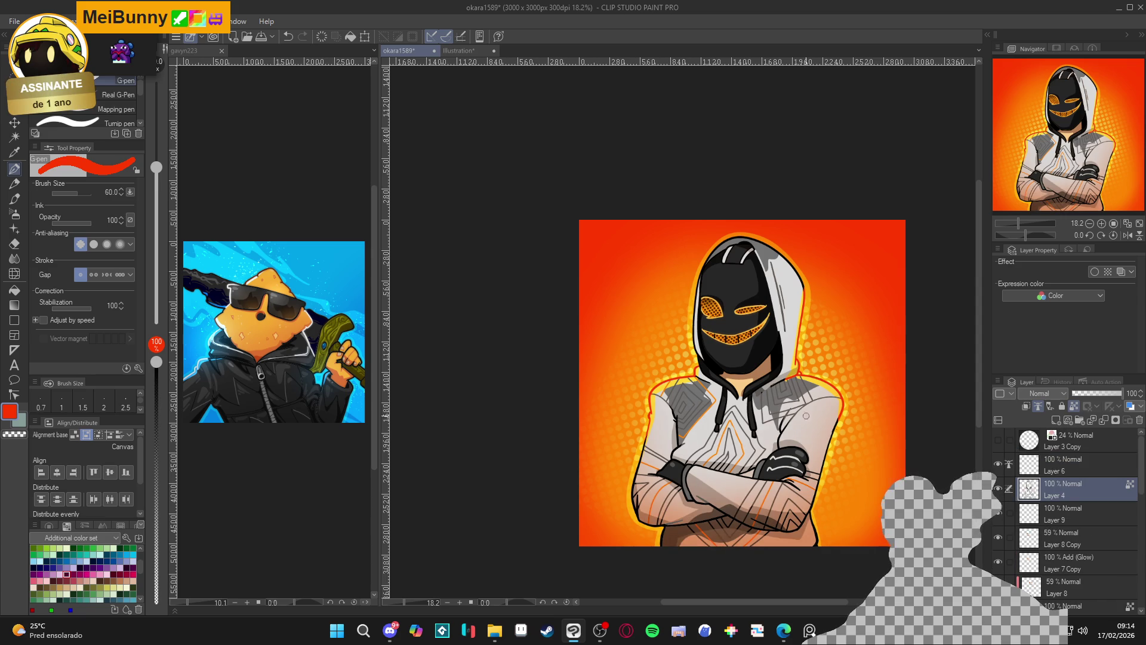
{"action": "scroll", "coordinate": [818, 420], "scroll_direction": "up", "scroll_amount": 2}
{"action": "scroll", "coordinate": [1069, 537], "scroll_direction": "down", "scroll_amount": 1}
{"action": "left_click", "coordinate": [1069, 597]}
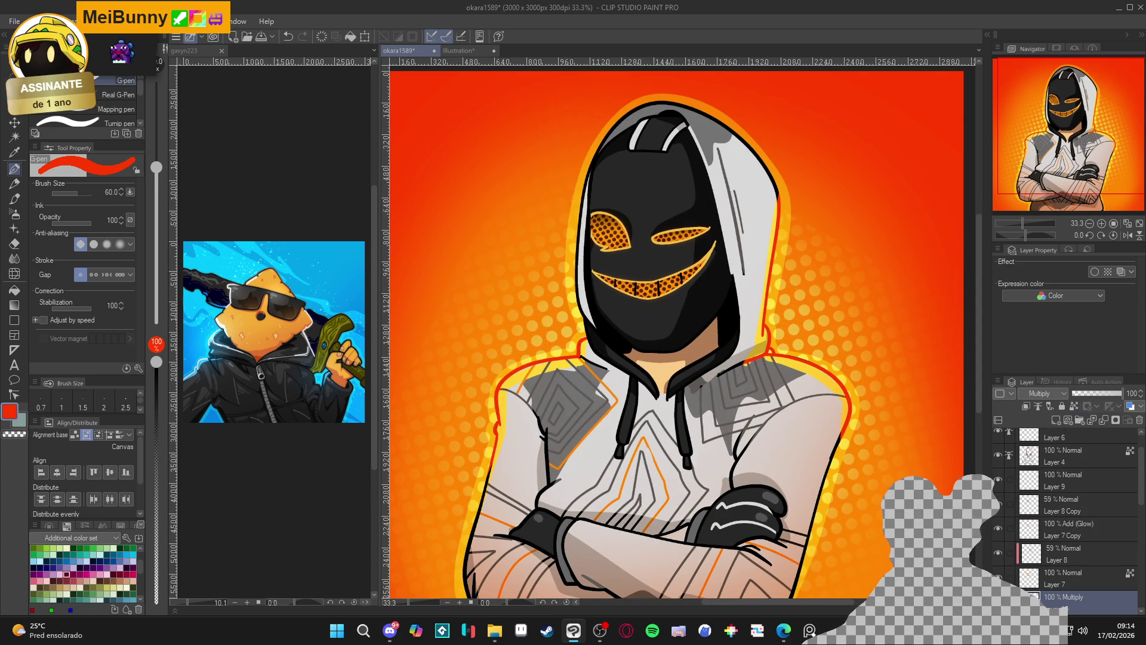
{"action": "left_click", "coordinate": [999, 601]}
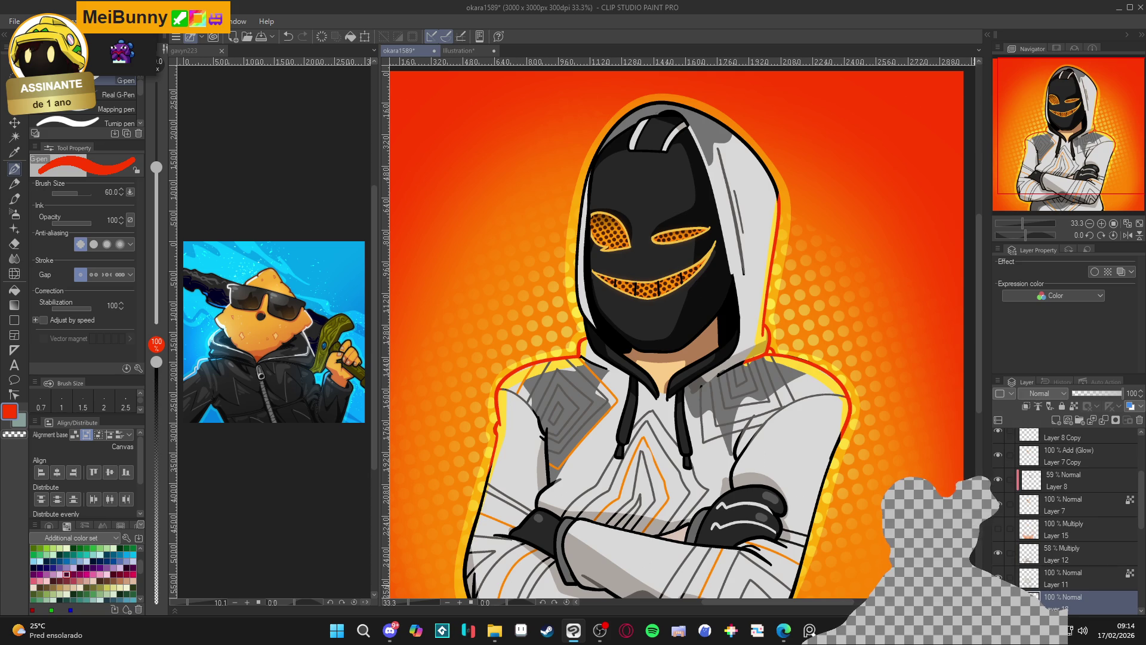
{"action": "scroll", "coordinate": [1037, 540], "scroll_direction": "down", "scroll_amount": 3}
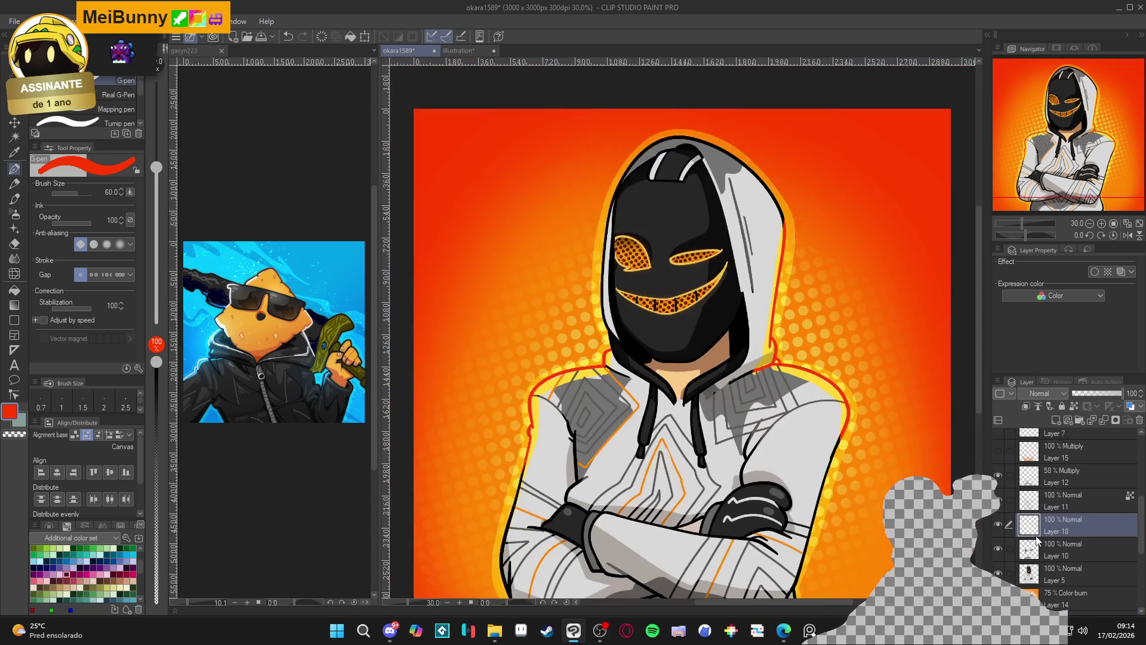
{"action": "left_click", "coordinate": [999, 450]}
{"action": "left_click", "coordinate": [998, 526]}
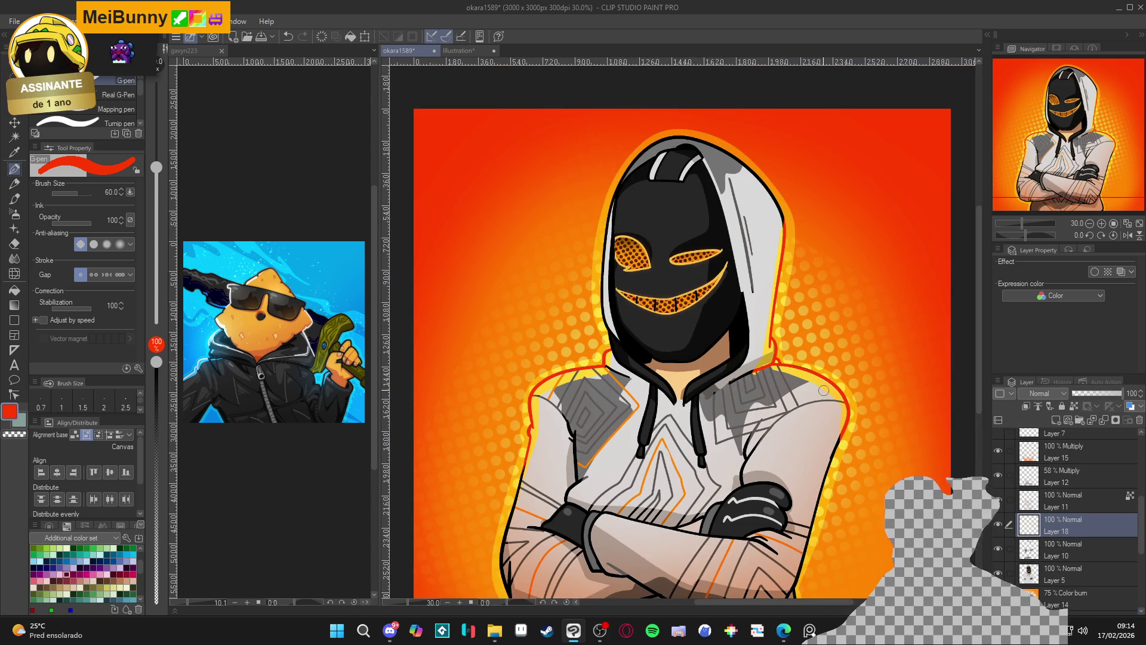
{"action": "key", "text": "w"}
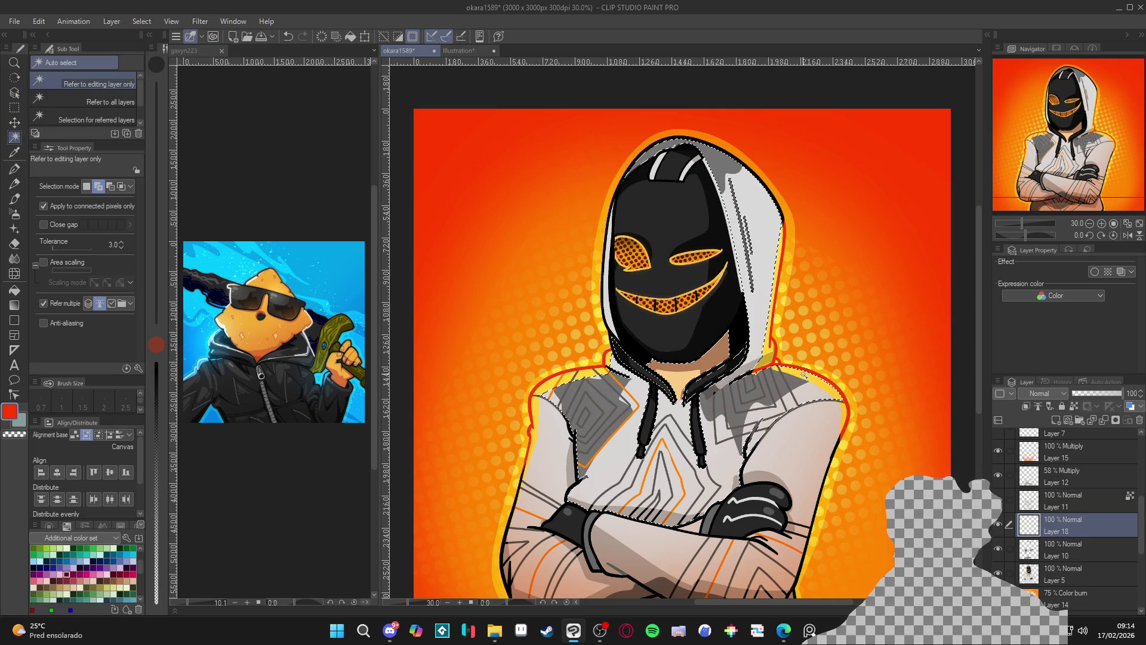
- Set the pen's drawing colour back to yellow
{"action": "key", "text": "p"}
{"action": "left_click", "coordinate": [774, 366], "text": "alt"}
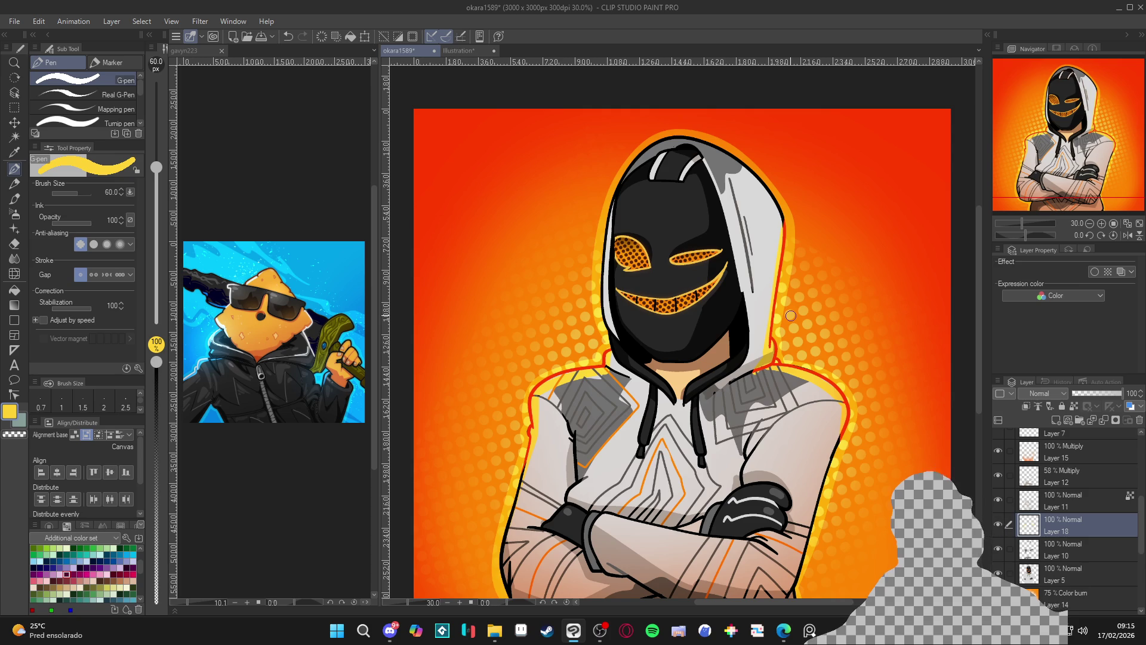
{"action": "scroll", "coordinate": [791, 315], "scroll_direction": "down", "scroll_amount": 3}
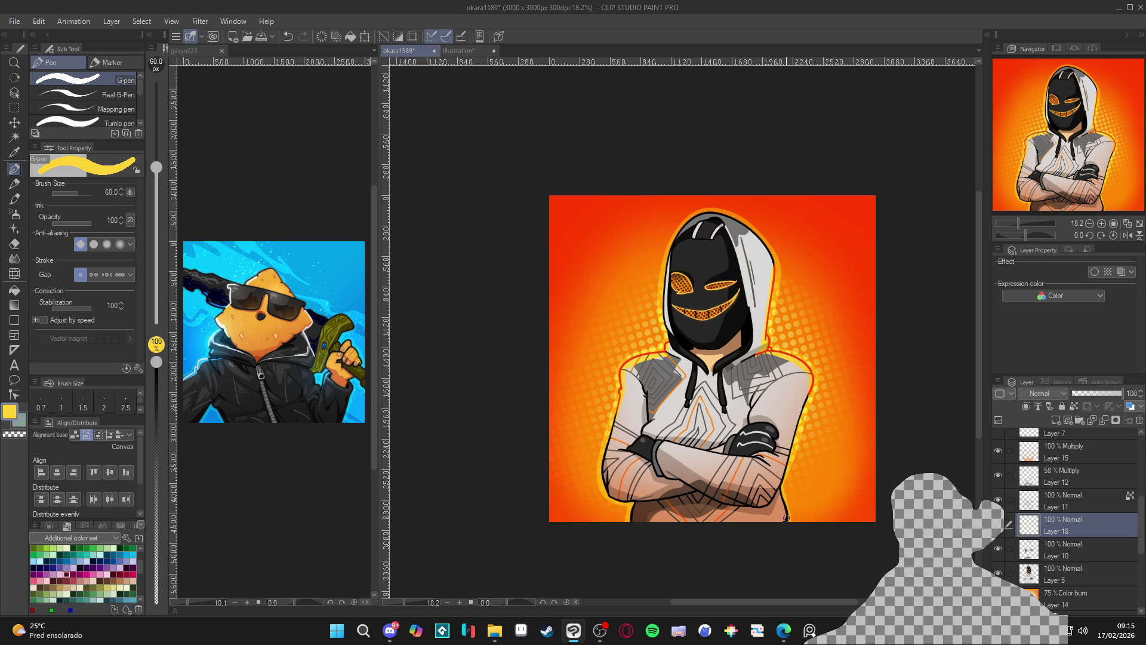
{"action": "key", "text": "w"}
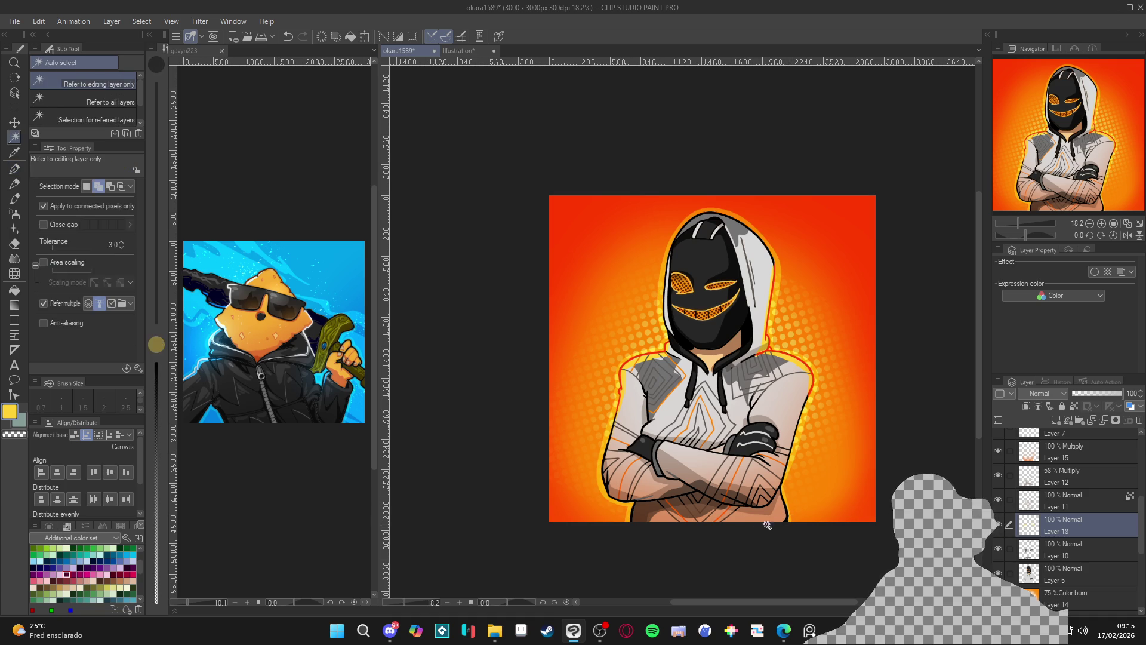
{"action": "key", "text": "p"}
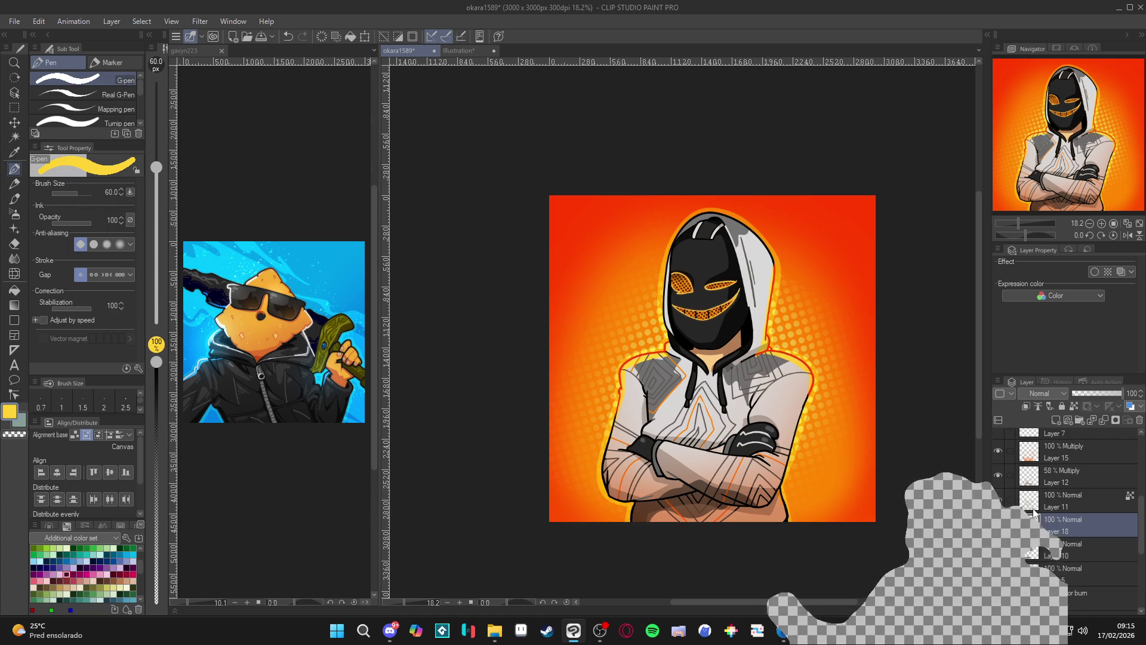
- Check Layer 18 and drag it up to just below Layer 7
{"action": "left_click", "coordinate": [998, 524]}
{"action": "left_click", "coordinate": [998, 525]}
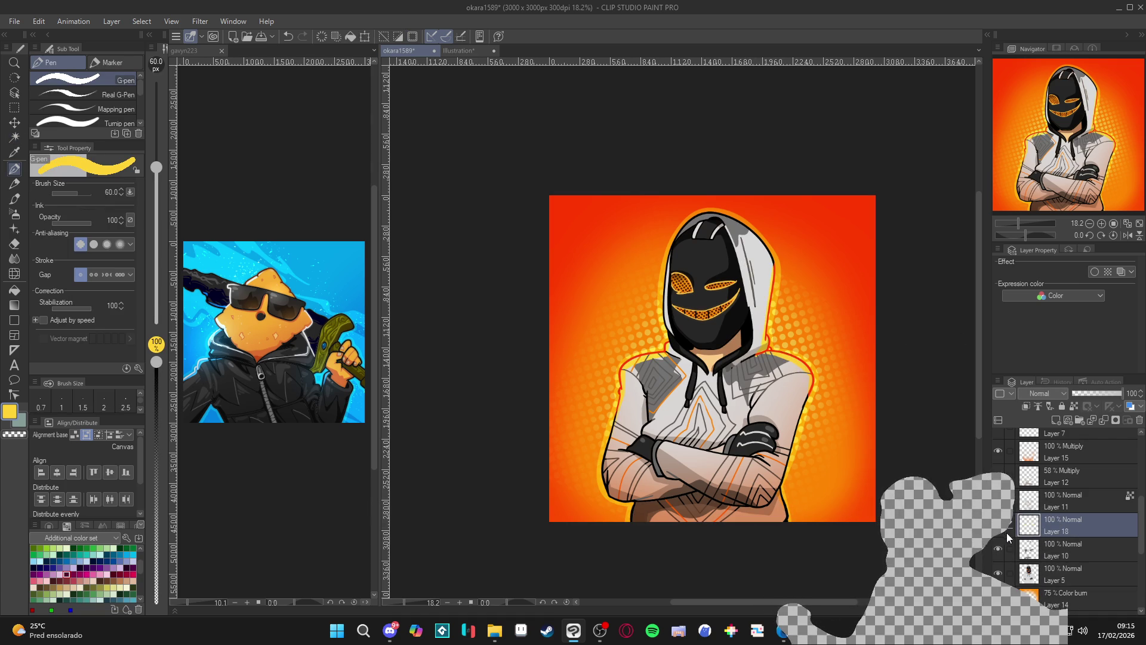
{"action": "left_click_drag", "start_coordinate": [1061, 524], "coordinate": [1069, 451]}
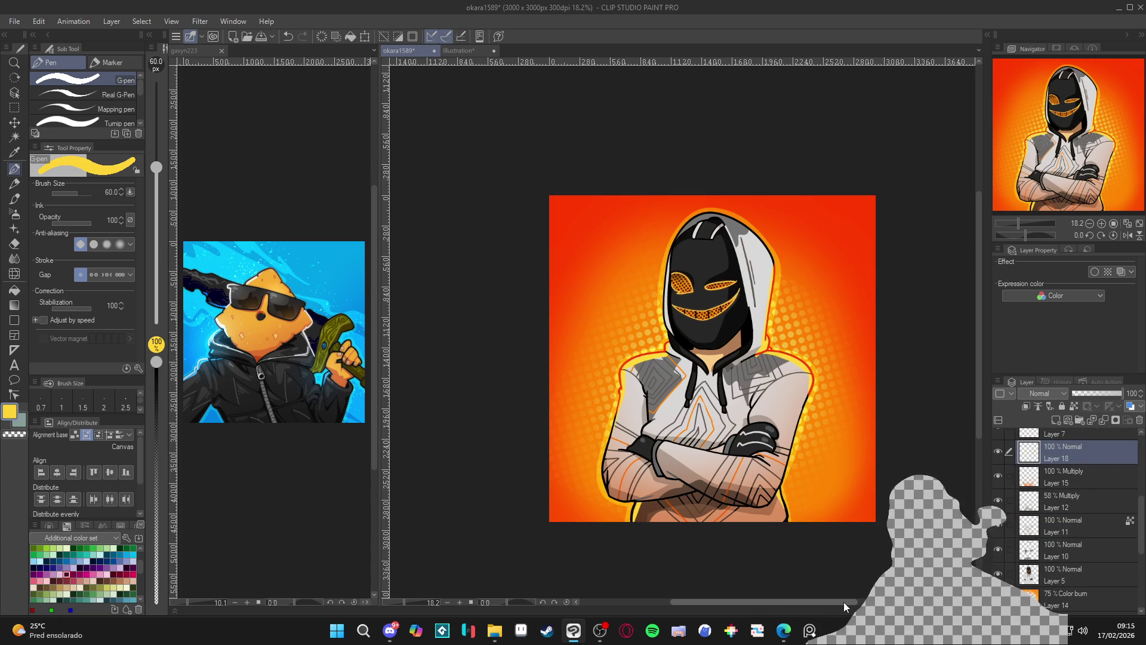
- Select Layer 4 and eyedrop the outline's red as the drawing colour
{"action": "scroll", "coordinate": [1042, 504], "scroll_direction": "up", "scroll_amount": 2}
{"action": "scroll", "coordinate": [1041, 504], "scroll_direction": "up", "scroll_amount": 2}
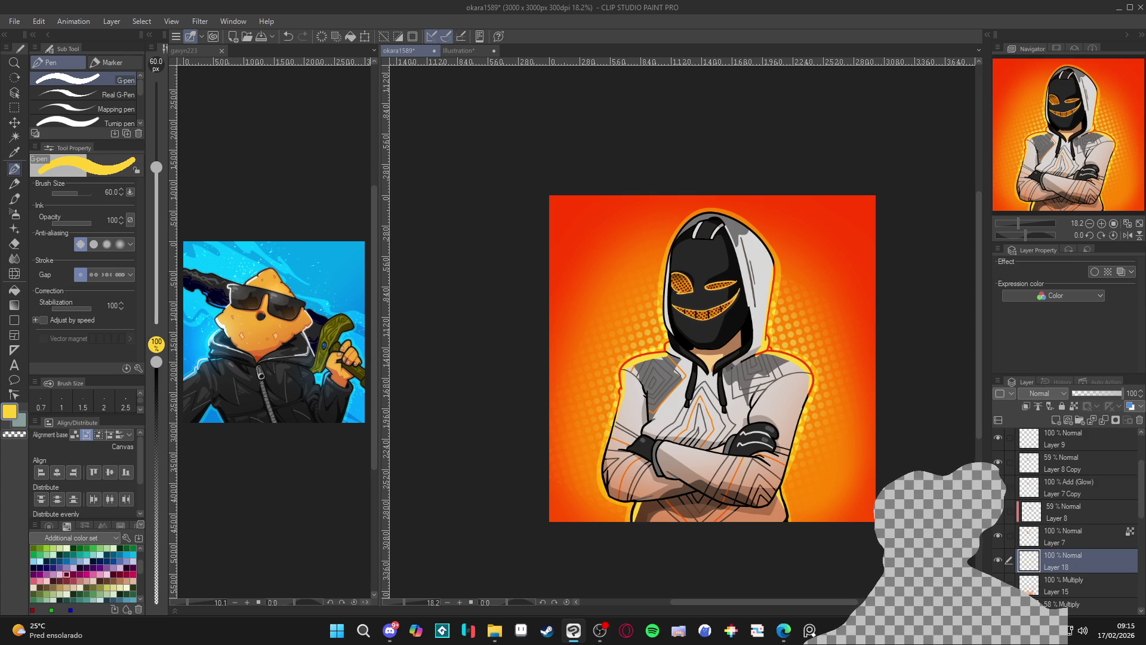
{"action": "scroll", "coordinate": [1041, 503], "scroll_direction": "up", "scroll_amount": 2}
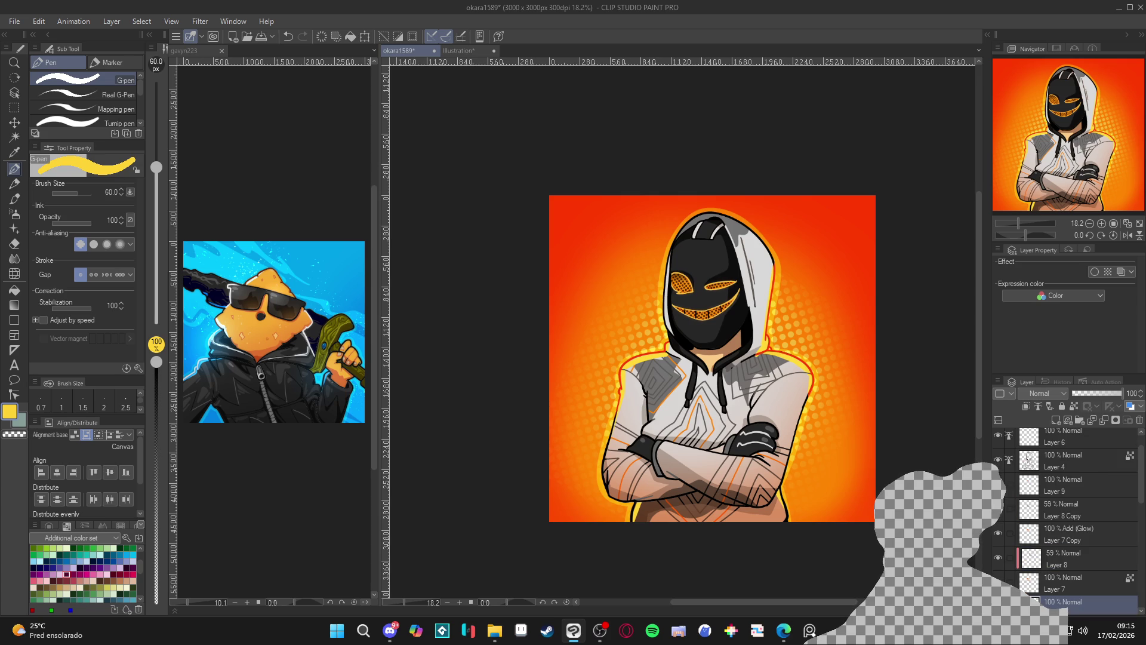
{"action": "left_click", "coordinate": [1054, 461]}
{"action": "scroll", "coordinate": [758, 350], "scroll_direction": "up", "scroll_amount": 4}
{"action": "left_click", "coordinate": [830, 374], "text": "alt"}
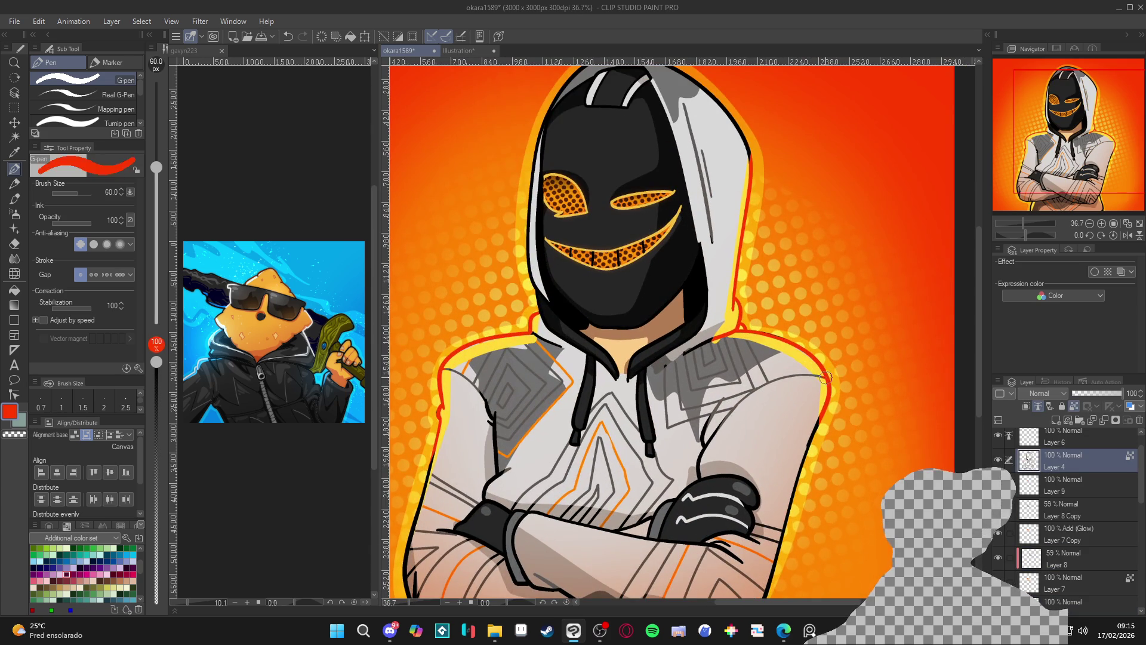
- Toggle Layers 11, 10 and 18 to compare the hoodie, then select Layer 18
{"action": "scroll", "coordinate": [806, 418], "scroll_direction": "down", "scroll_amount": 2}
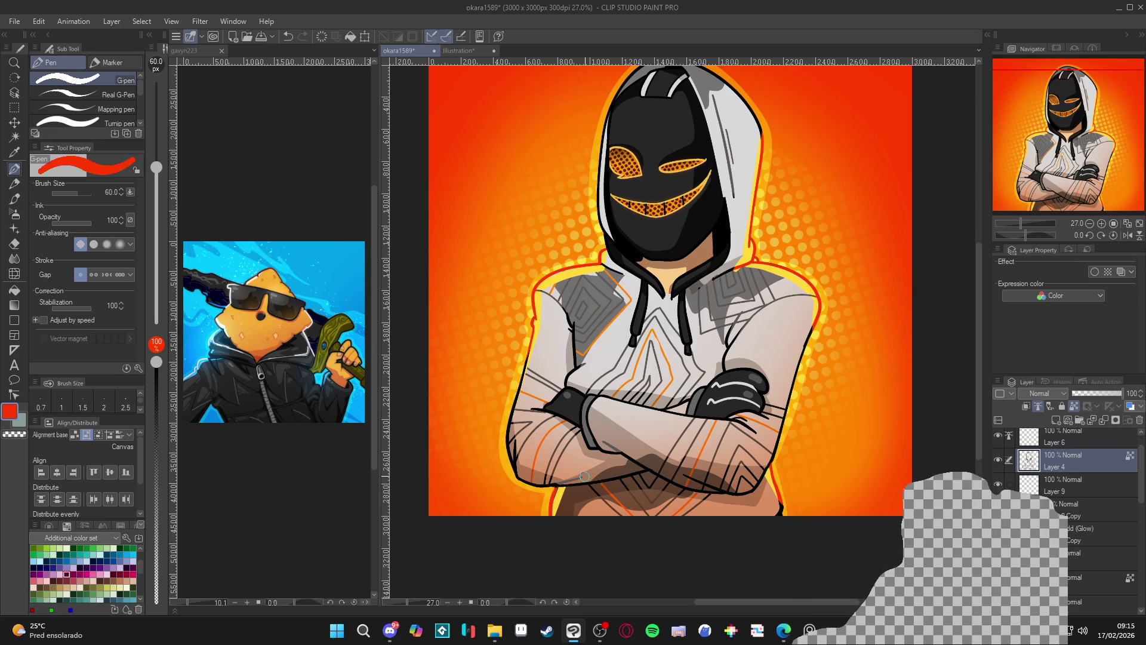
{"action": "scroll", "coordinate": [741, 384], "scroll_direction": "down", "scroll_amount": 2}
{"action": "scroll", "coordinate": [1075, 520], "scroll_direction": "down", "scroll_amount": 3}
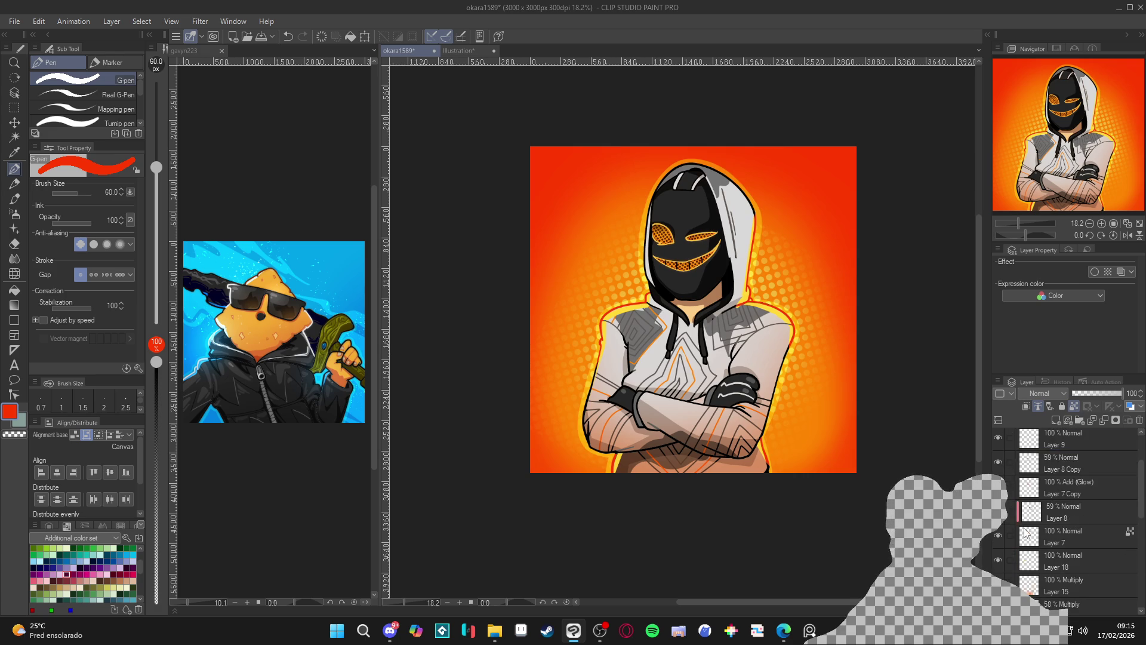
{"action": "scroll", "coordinate": [998, 560], "scroll_direction": "down", "scroll_amount": 3}
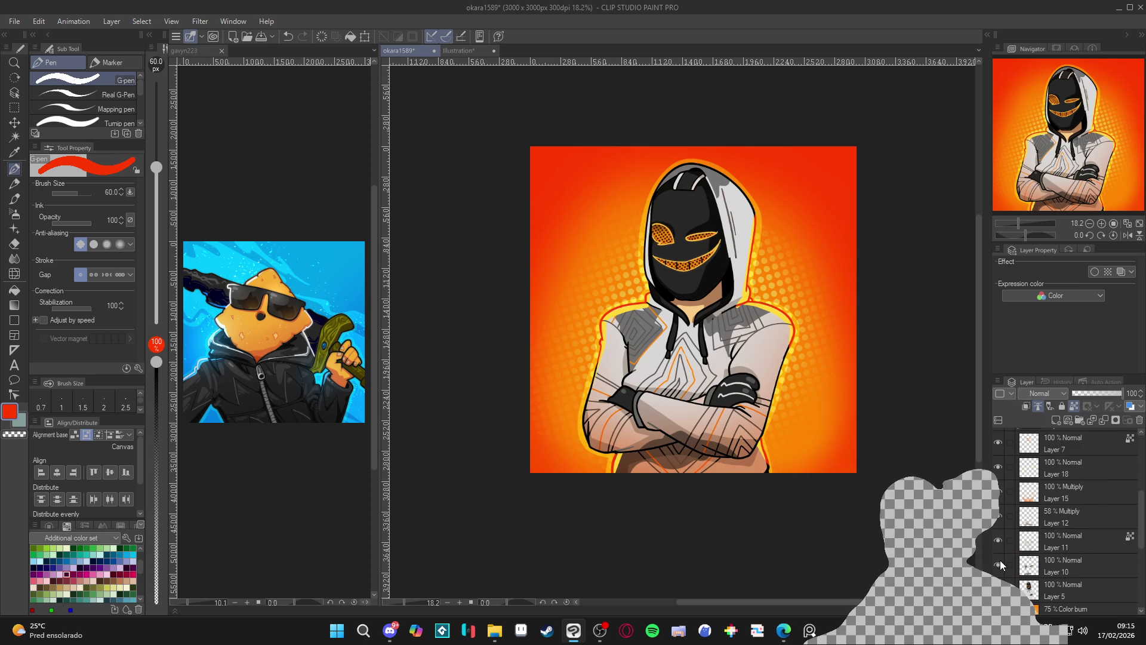
{"action": "left_click", "coordinate": [998, 545]}
{"action": "left_click", "coordinate": [998, 544]}
{"action": "left_click", "coordinate": [998, 560]}
{"action": "left_click", "coordinate": [998, 560]}
{"action": "left_click", "coordinate": [999, 560]}
{"action": "left_click", "coordinate": [998, 560]}
{"action": "left_click", "coordinate": [996, 472]}
{"action": "left_click", "coordinate": [996, 472]}
{"action": "left_click", "coordinate": [1040, 472]}
- Toggle Layer 4's sketch lines off and on to compare
{"action": "scroll", "coordinate": [813, 454], "scroll_direction": "down", "scroll_amount": 1}
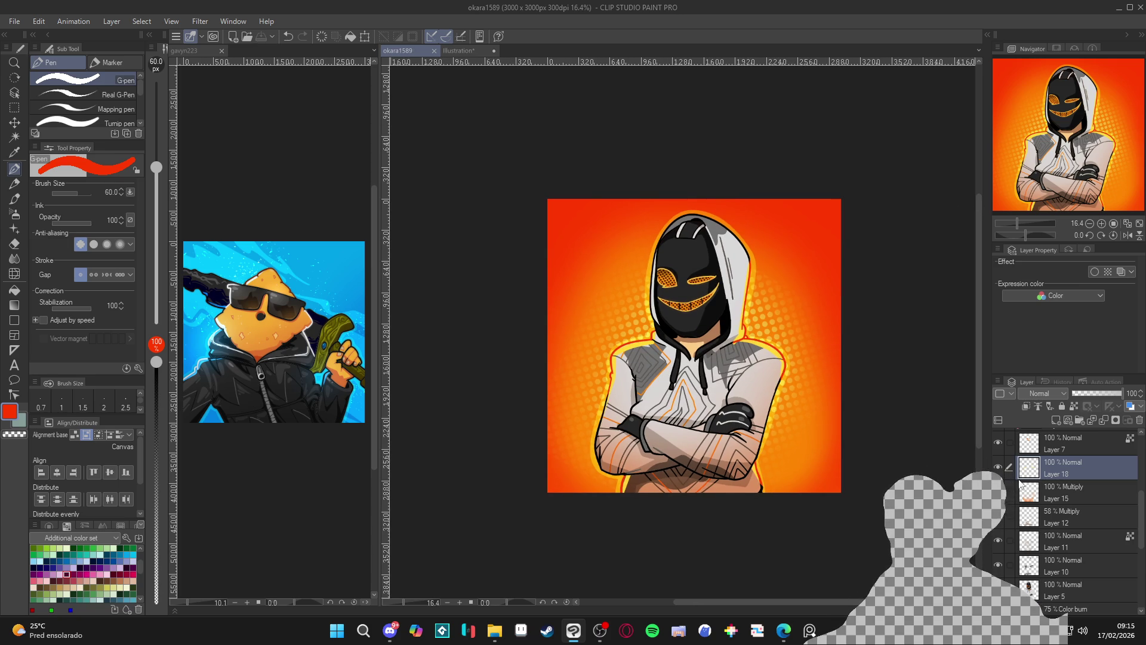
{"action": "scroll", "coordinate": [1048, 493], "scroll_direction": "up", "scroll_amount": 3}
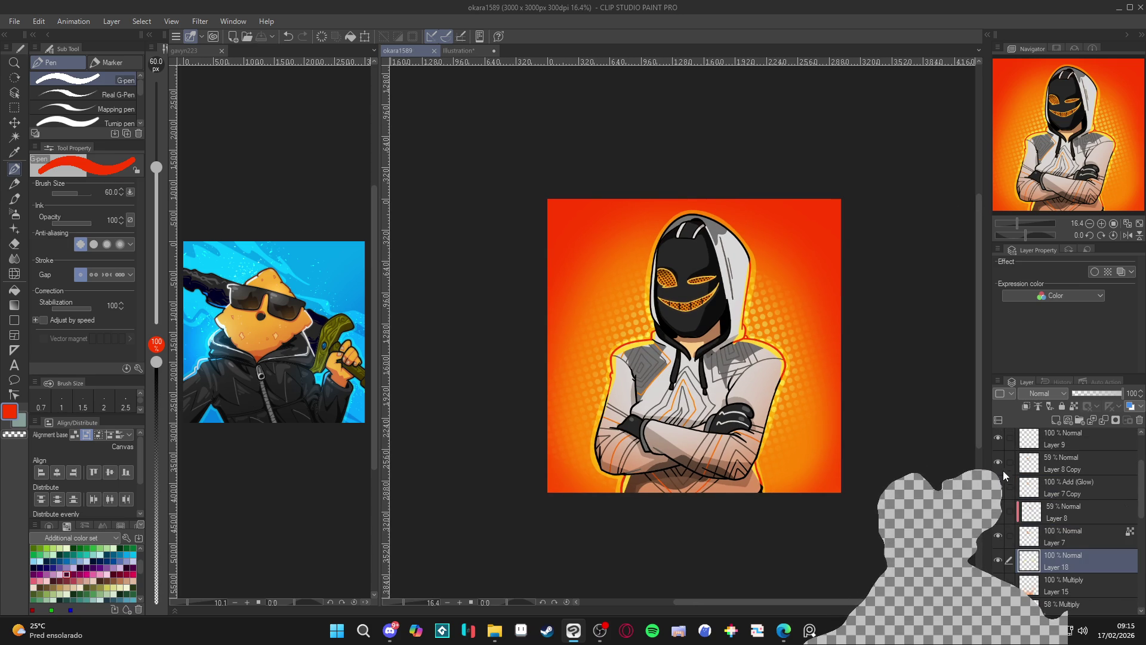
{"action": "scroll", "coordinate": [999, 460], "scroll_direction": "up", "scroll_amount": 2}
{"action": "left_click", "coordinate": [999, 461]}
{"action": "left_click", "coordinate": [999, 461]}
{"action": "left_click", "coordinate": [999, 461]}
{"action": "left_click", "coordinate": [999, 461]}
{"action": "left_click", "coordinate": [998, 460]}
{"action": "left_click", "coordinate": [998, 458]}
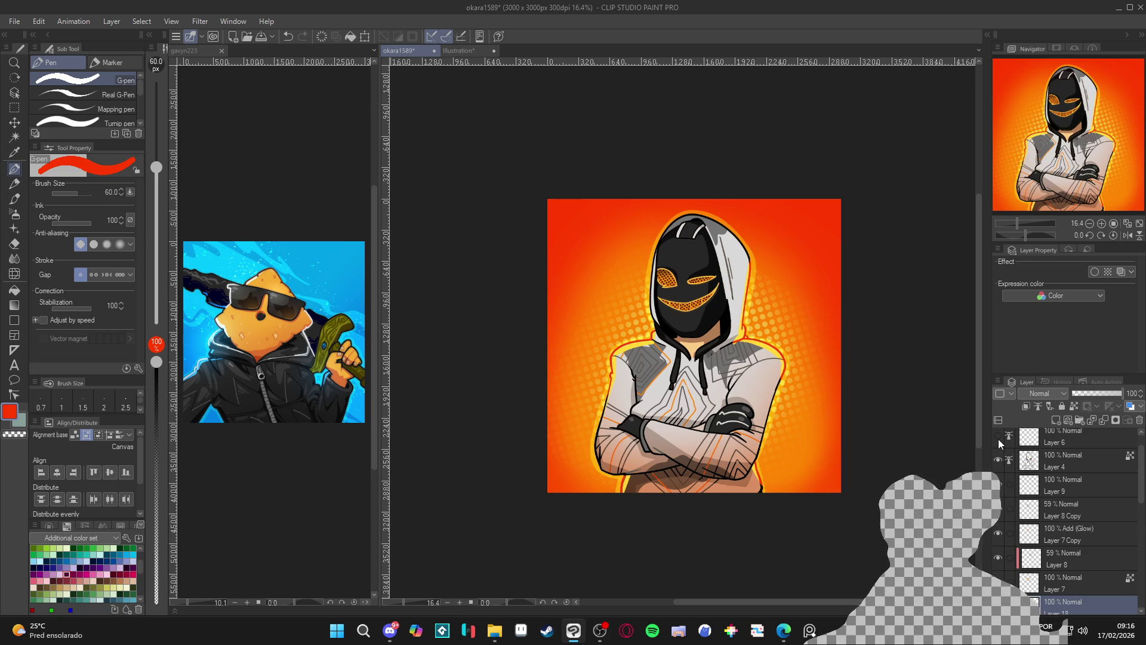
{"action": "scroll", "coordinate": [1059, 457], "scroll_direction": "up", "scroll_amount": 1}
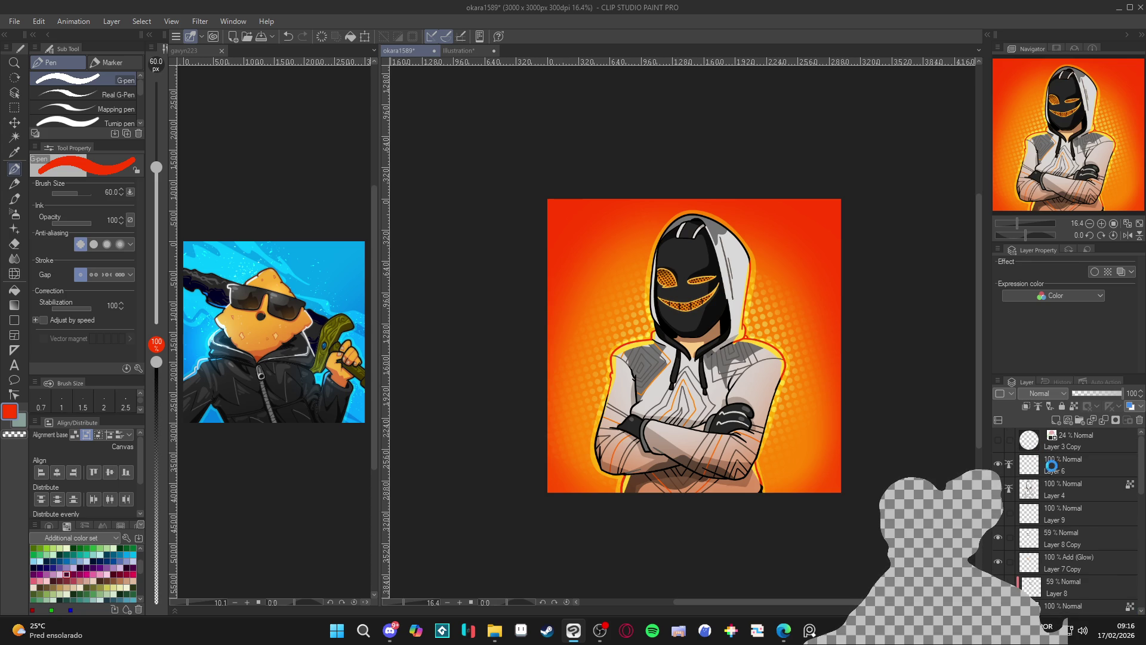
- Delete Layer 6, then recheck Layer 4's sketch lines by toggling them
{"action": "left_click", "coordinate": [1051, 465]}
{"action": "key", "text": "ctrl+e"}
{"action": "left_click", "coordinate": [997, 464]}
{"action": "left_click", "coordinate": [997, 464]}
{"action": "left_click", "coordinate": [997, 465]}
{"action": "left_click", "coordinate": [997, 464]}
{"action": "left_click", "coordinate": [997, 464]}
{"action": "left_click", "coordinate": [997, 465]}
{"action": "left_click", "coordinate": [997, 464]}
- Compare Layer 4 on and off, then duplicate it as a non-reference Layer 4 Copy
{"action": "left_click", "coordinate": [997, 464]}
{"action": "left_click", "coordinate": [997, 464]}
{"action": "left_click", "coordinate": [997, 465]}
{"action": "left_click", "coordinate": [997, 465]}
{"action": "left_click", "coordinate": [997, 464]}
{"action": "left_click", "coordinate": [996, 465]}
{"action": "left_click", "coordinate": [996, 464]}
{"action": "right_click", "coordinate": [1048, 469]}
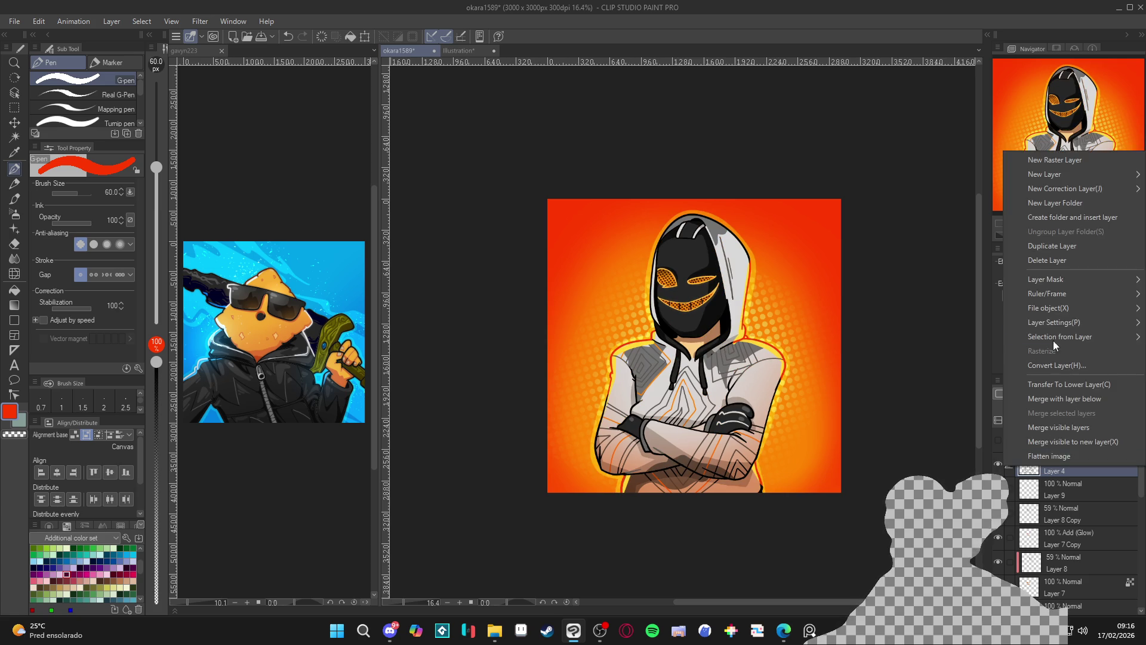
{"action": "left_click", "coordinate": [1059, 246]}
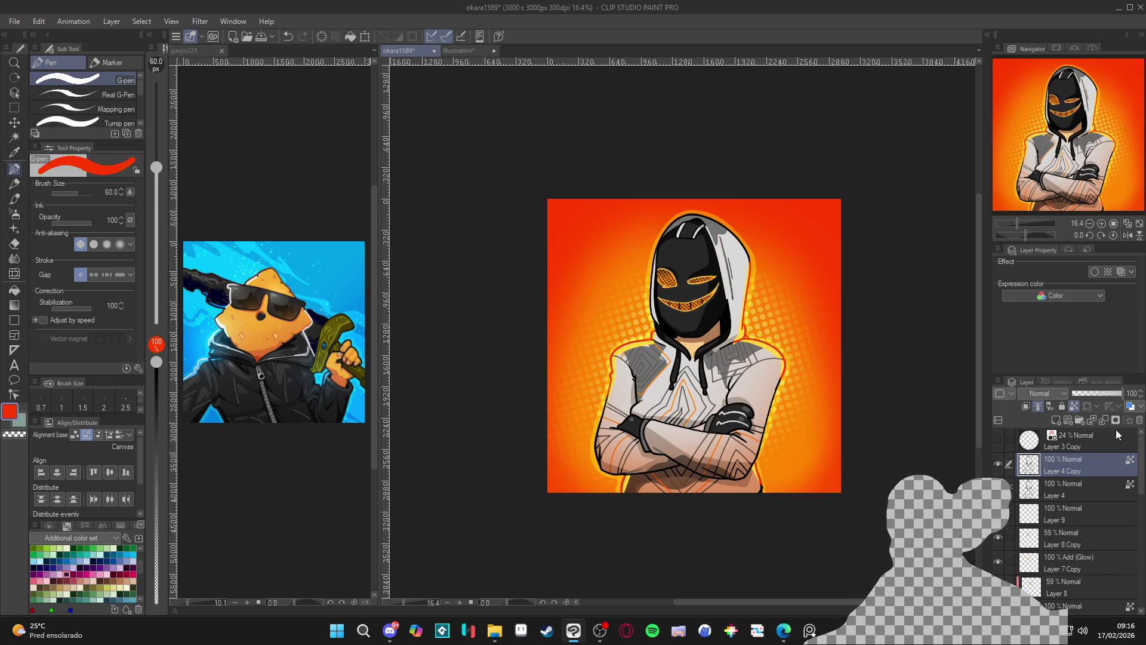
{"action": "left_click", "coordinate": [1074, 406]}
- Apply a Gaussian blur of strength 44.20 to Layer 4 Copy
{"action": "left_click", "coordinate": [202, 24]}
{"action": "mouse_move", "coordinate": [245, 78]}
{"action": "left_click", "coordinate": [327, 105]}
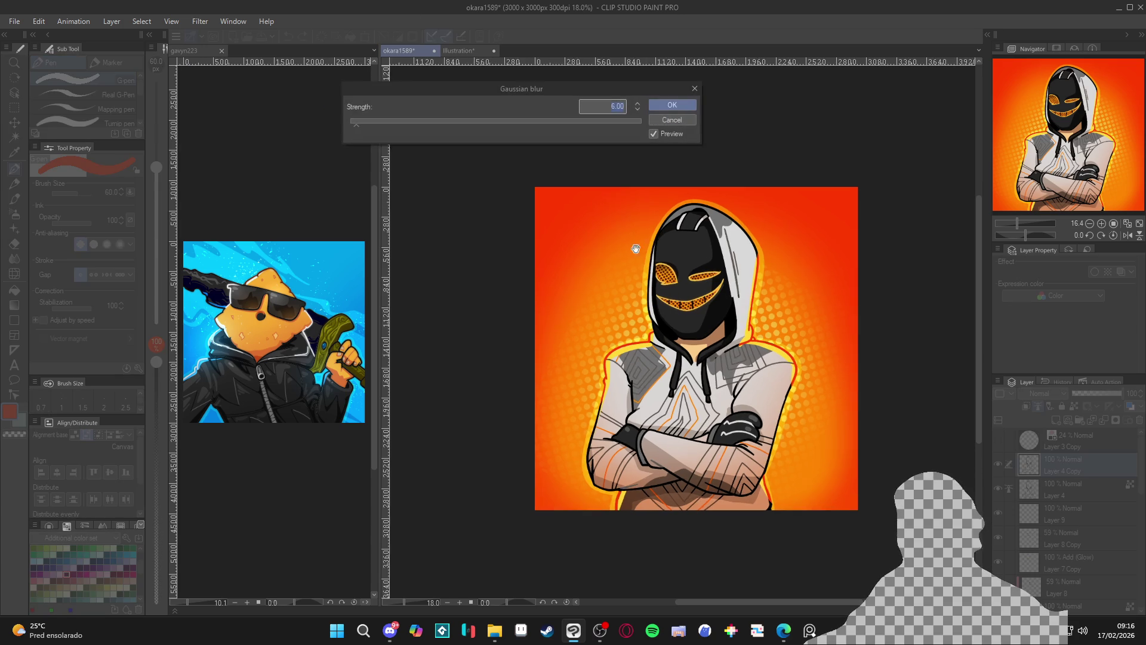
{"action": "scroll", "coordinate": [663, 301], "scroll_direction": "up", "scroll_amount": 2}
{"action": "left_click_drag", "start_coordinate": [371, 120], "coordinate": [416, 121]}
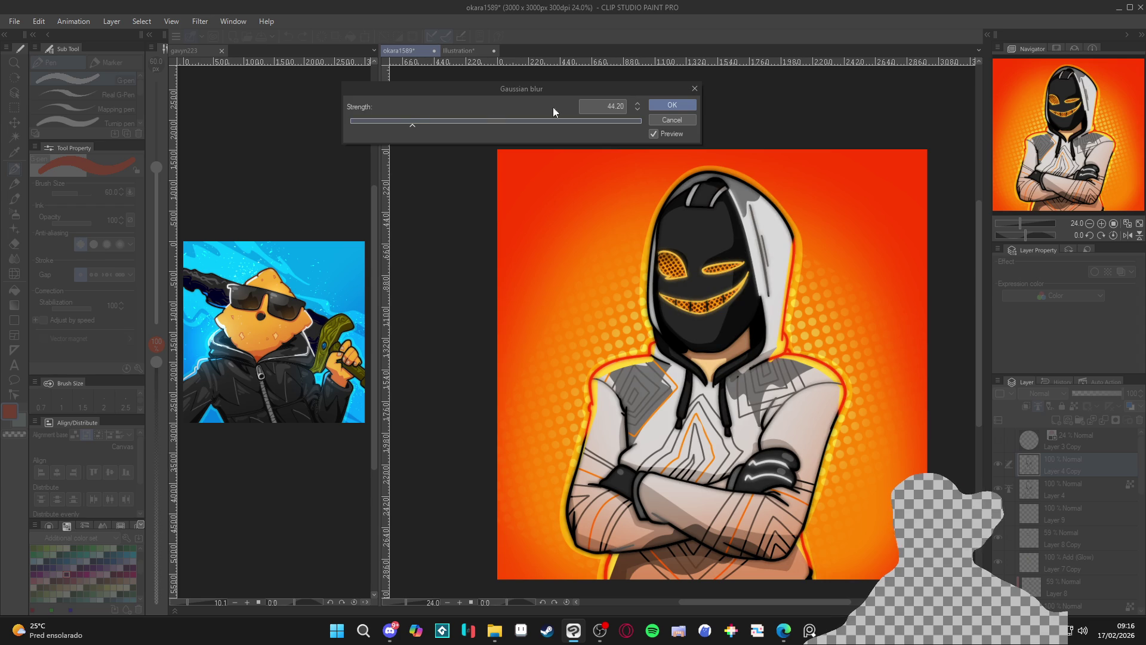
{"action": "left_click", "coordinate": [654, 104]}
- Lower Layer 4 Copy to 31% opacity and show Layer 3 Copy's circular orange glow
{"action": "left_click_drag", "start_coordinate": [1098, 394], "coordinate": [1089, 391]}
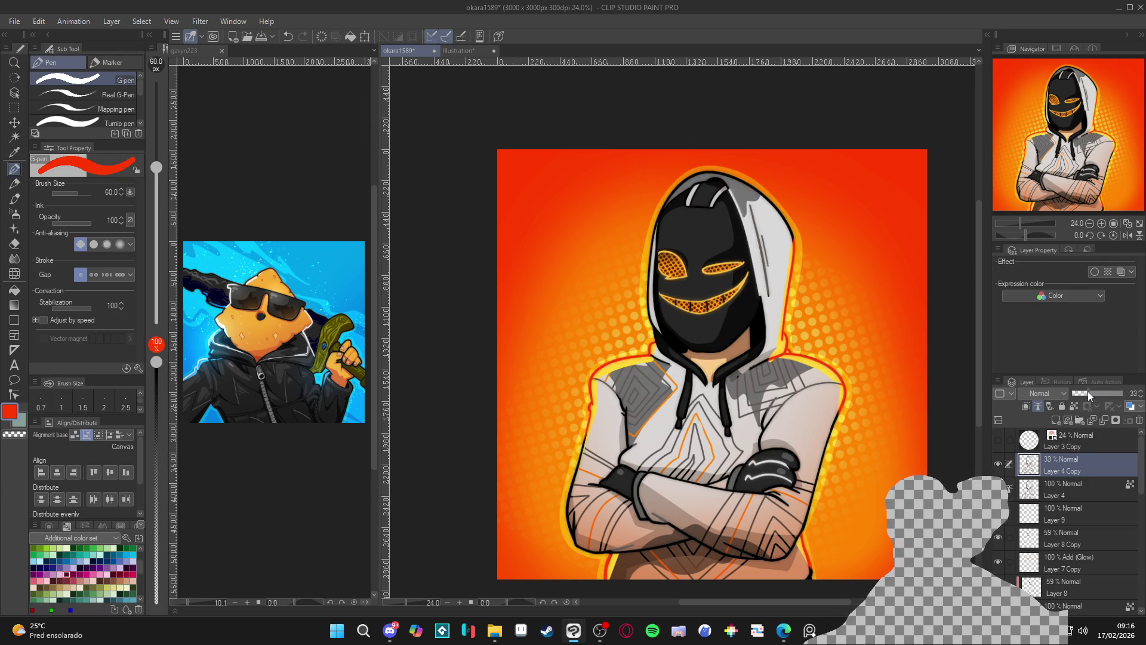
{"action": "key", "text": "ctrl+minus"}
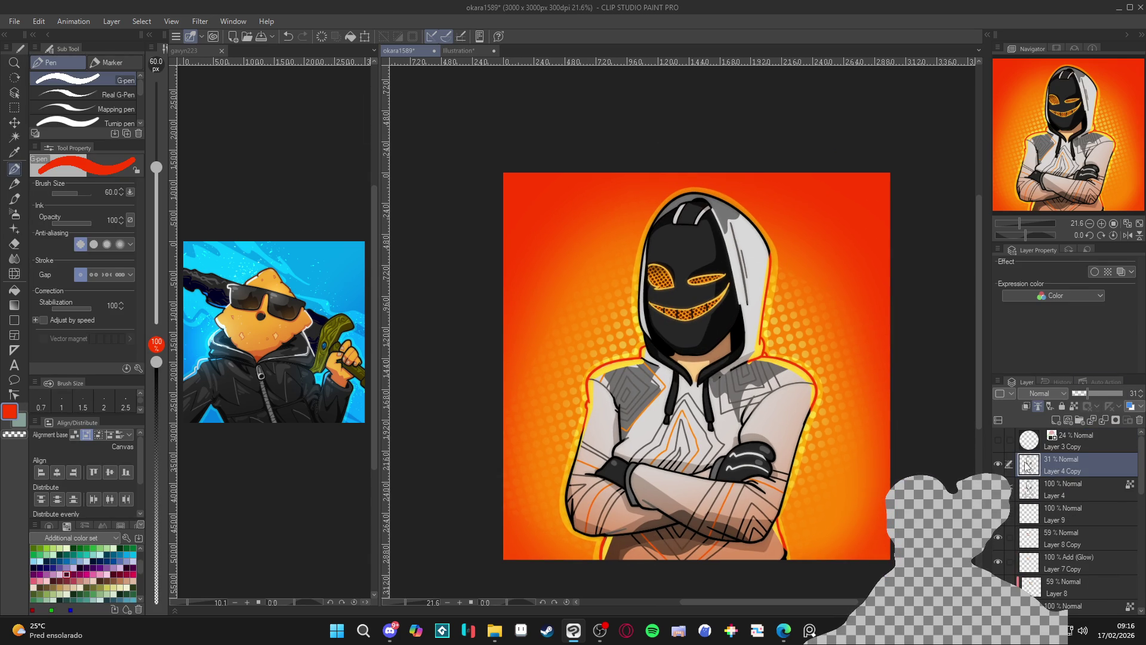
{"action": "left_click", "coordinate": [998, 440]}
{"action": "left_click", "coordinate": [1069, 445]}
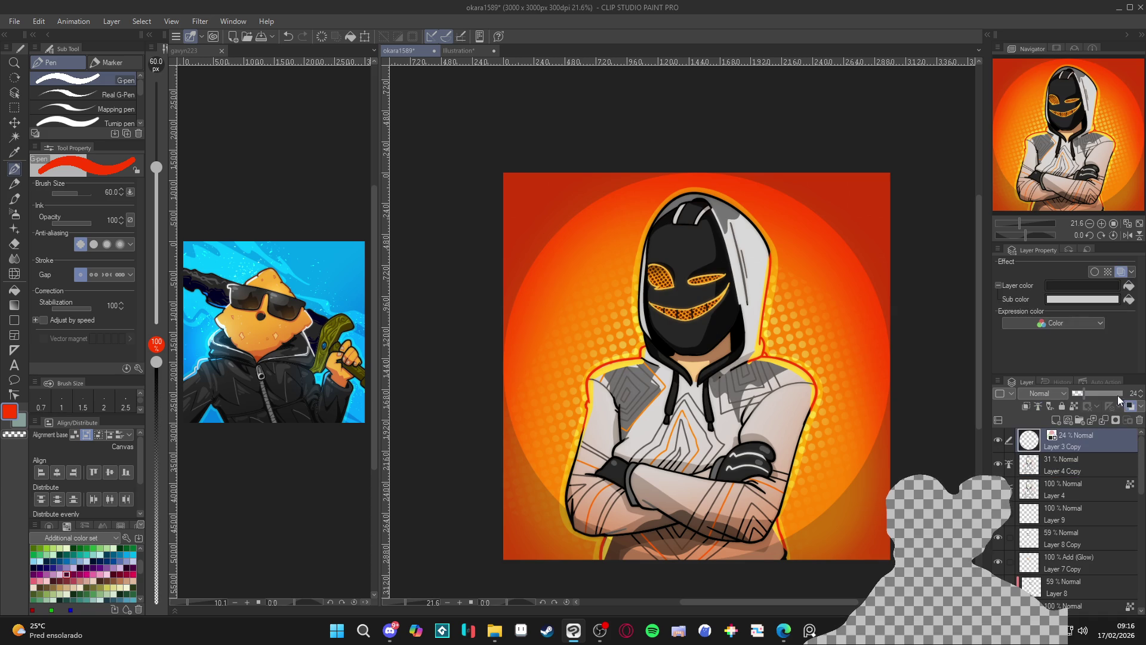
- Hide Layer 3 Copy's circular mask and compare the arms and hood by toggling Layer 10
{"action": "key", "text": "ctrl+minus"}
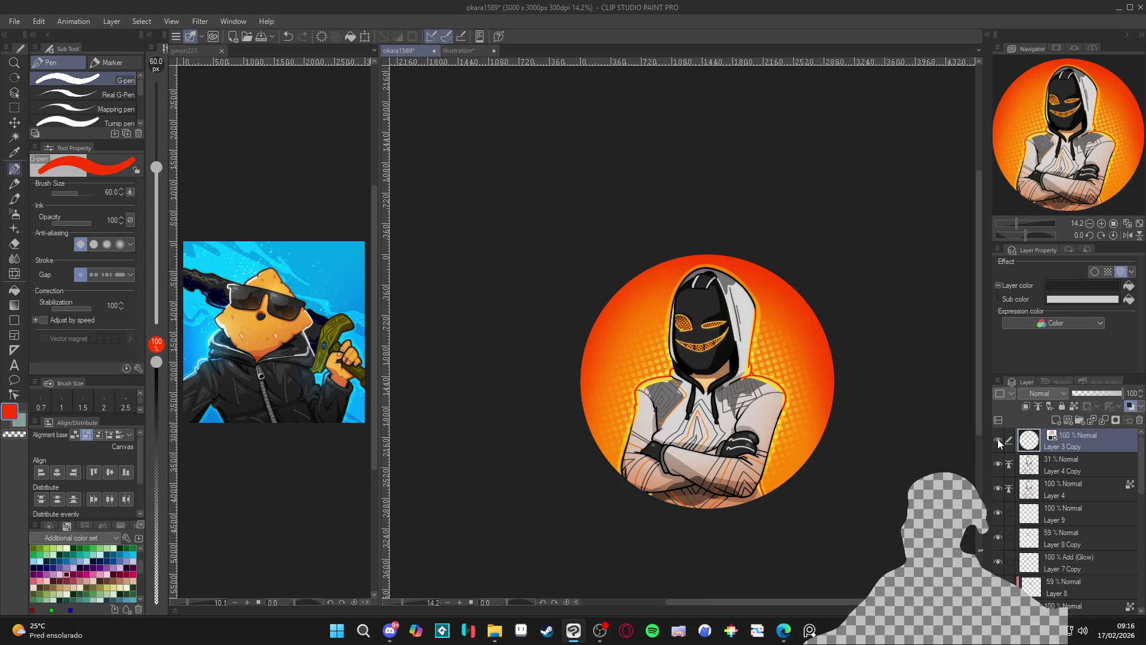
{"action": "left_click", "coordinate": [998, 441]}
{"action": "scroll", "coordinate": [868, 440], "scroll_direction": "up", "scroll_amount": 1}
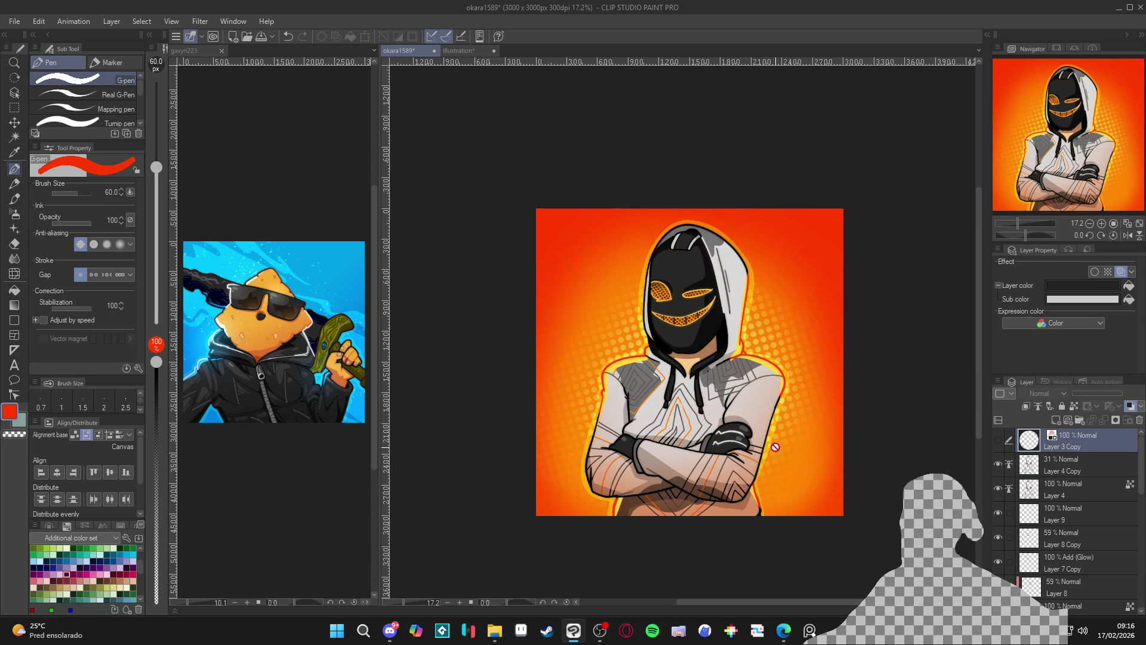
{"action": "scroll", "coordinate": [996, 496], "scroll_direction": "down", "scroll_amount": 3}
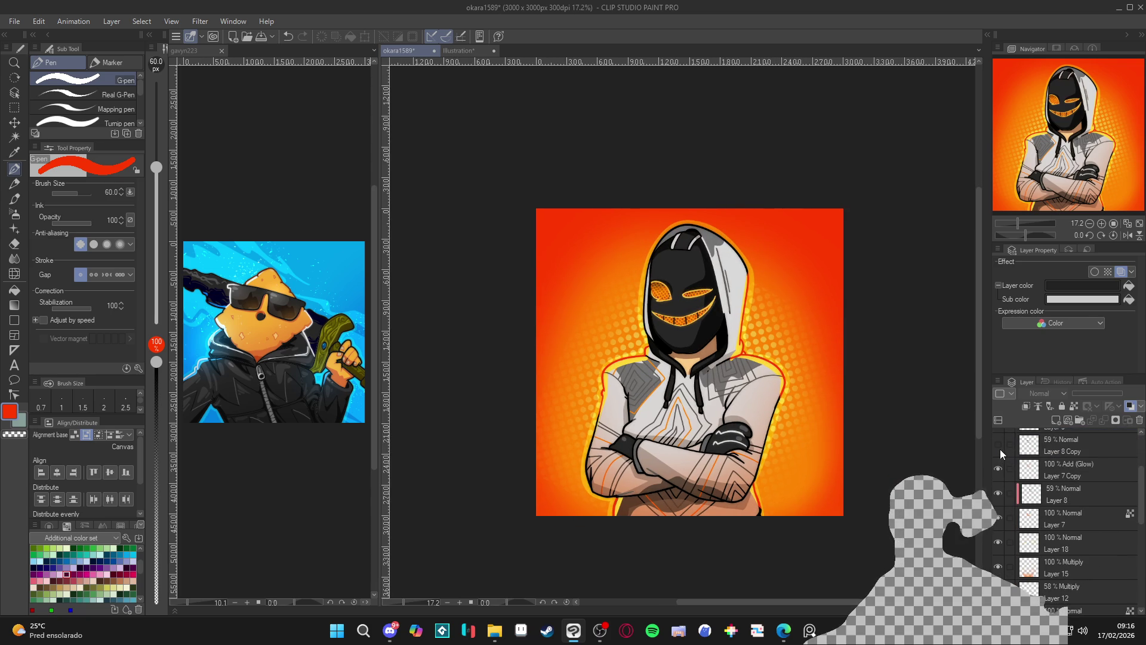
{"action": "scroll", "coordinate": [1000, 477], "scroll_direction": "down", "scroll_amount": 4}
{"action": "left_click", "coordinate": [997, 500]}
{"action": "left_click", "coordinate": [997, 501]}
{"action": "left_click", "coordinate": [997, 501]}
{"action": "left_click", "coordinate": [997, 501]}
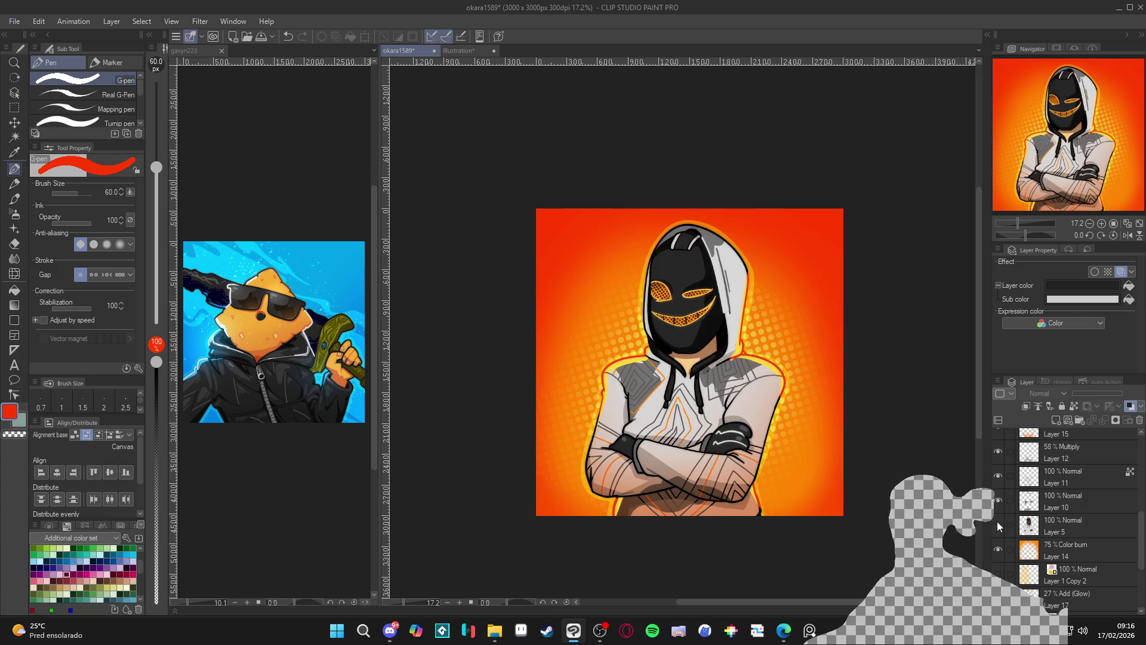
- Compare Layer 11's hoodie line pattern on and off, leaving it visible with its layer menu open
{"action": "left_click", "coordinate": [997, 476]}
{"action": "left_click", "coordinate": [997, 473]}
{"action": "left_click", "coordinate": [1047, 484]}
{"action": "left_click", "coordinate": [1000, 478]}
{"action": "left_click", "coordinate": [1000, 478]}
{"action": "left_click", "coordinate": [998, 480]}
{"action": "left_click", "coordinate": [998, 480]}
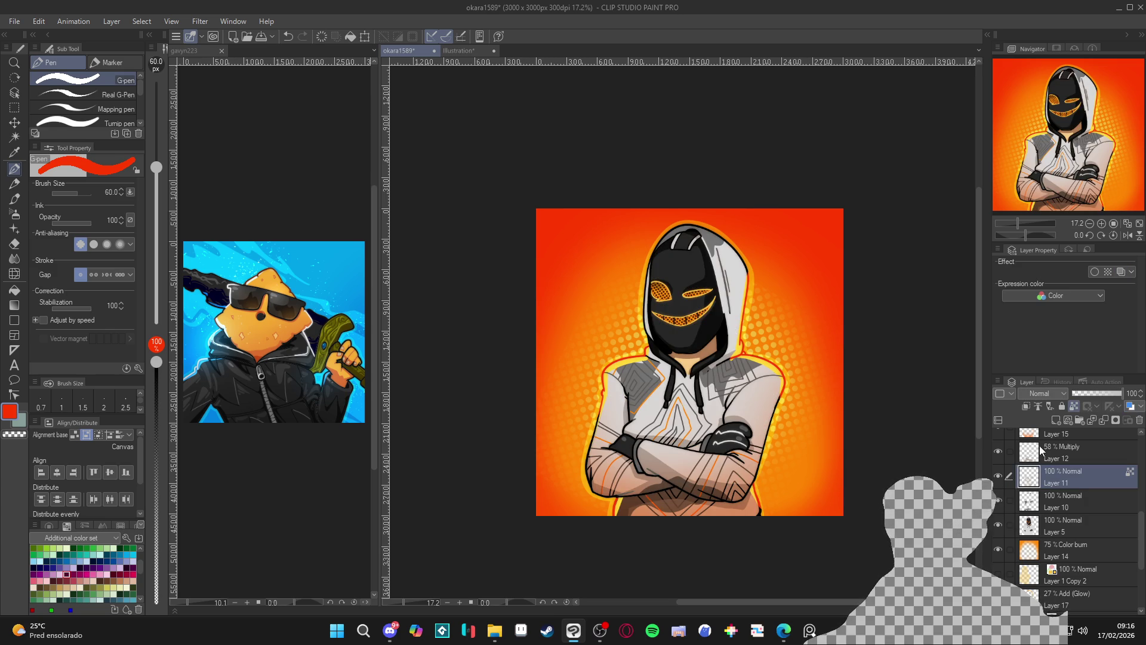
{"action": "left_click", "coordinate": [998, 477]}
{"action": "left_click", "coordinate": [998, 477]}
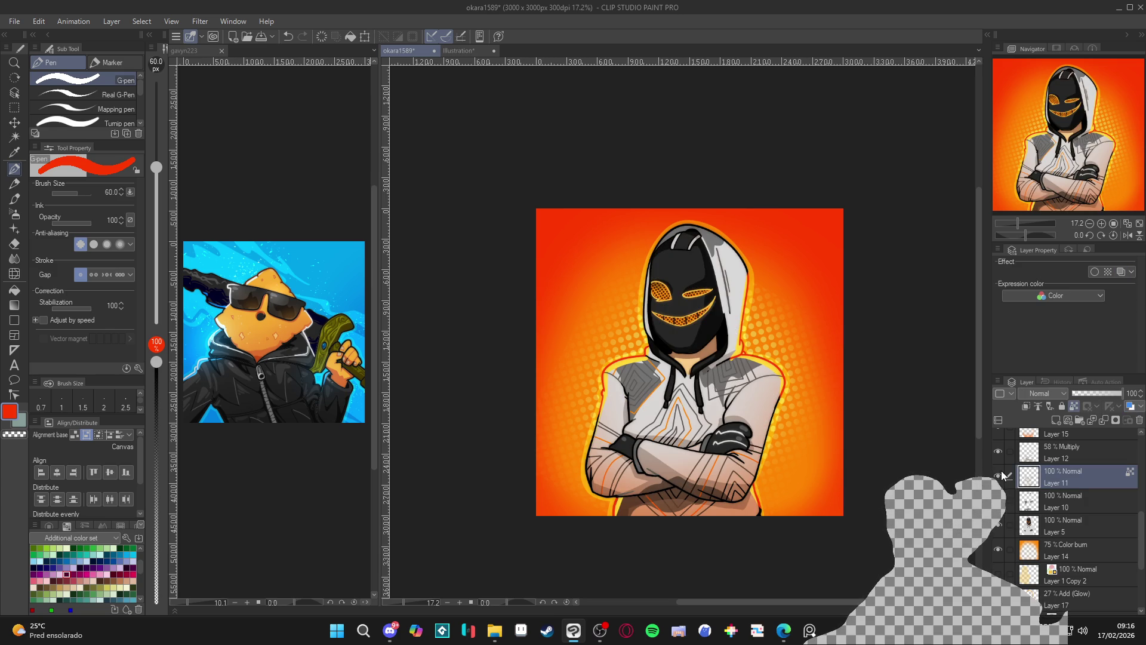
{"action": "left_click", "coordinate": [998, 476]}
{"action": "left_click", "coordinate": [998, 476]}
{"action": "left_click", "coordinate": [998, 477]}
{"action": "left_click", "coordinate": [999, 478]}
{"action": "left_click", "coordinate": [999, 478]}
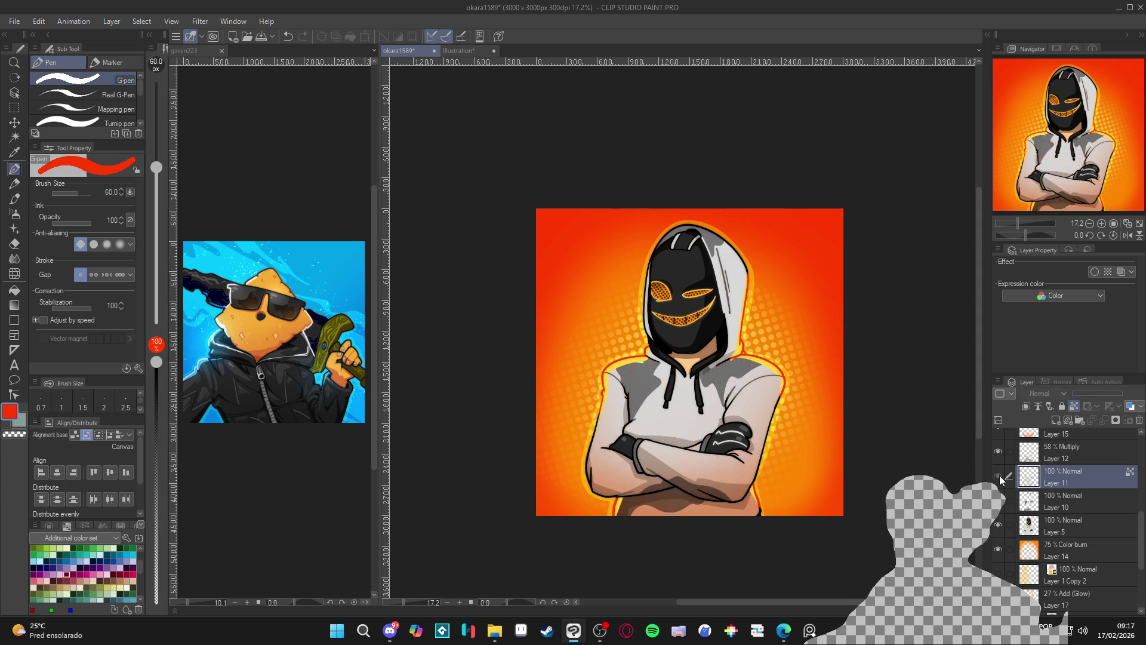
{"action": "left_click", "coordinate": [998, 477]}
{"action": "right_click", "coordinate": [1048, 478]}
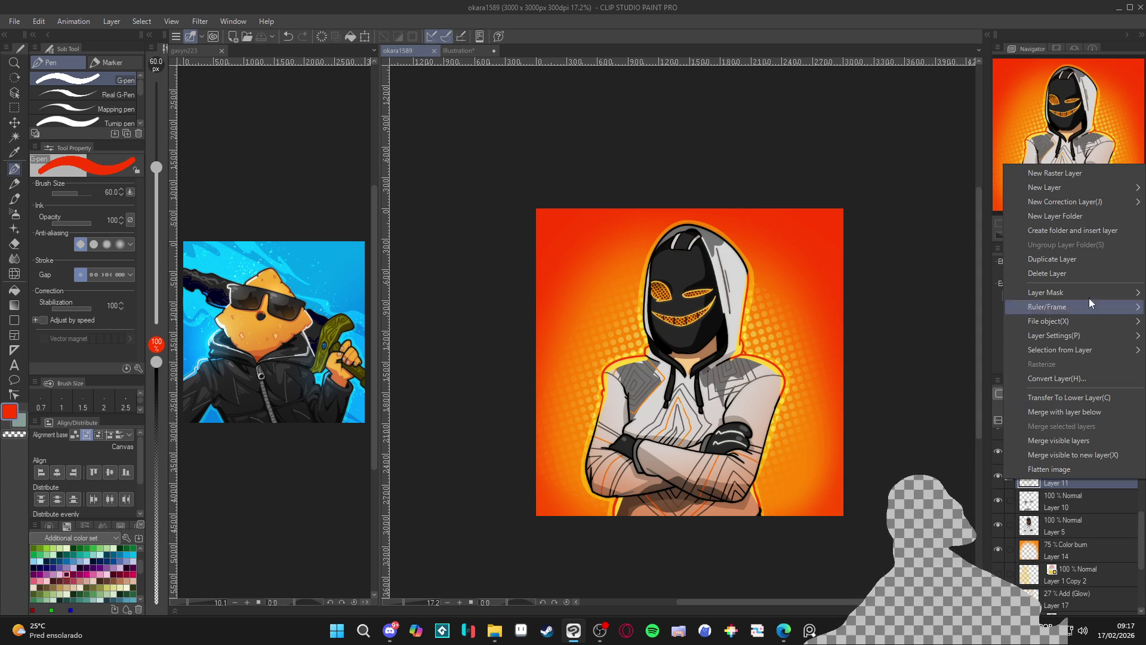
- Duplicate the hoodie line-pattern layer and preview a 35.68 Gaussian blur, then cancel it
{"action": "left_click", "coordinate": [1079, 260]}
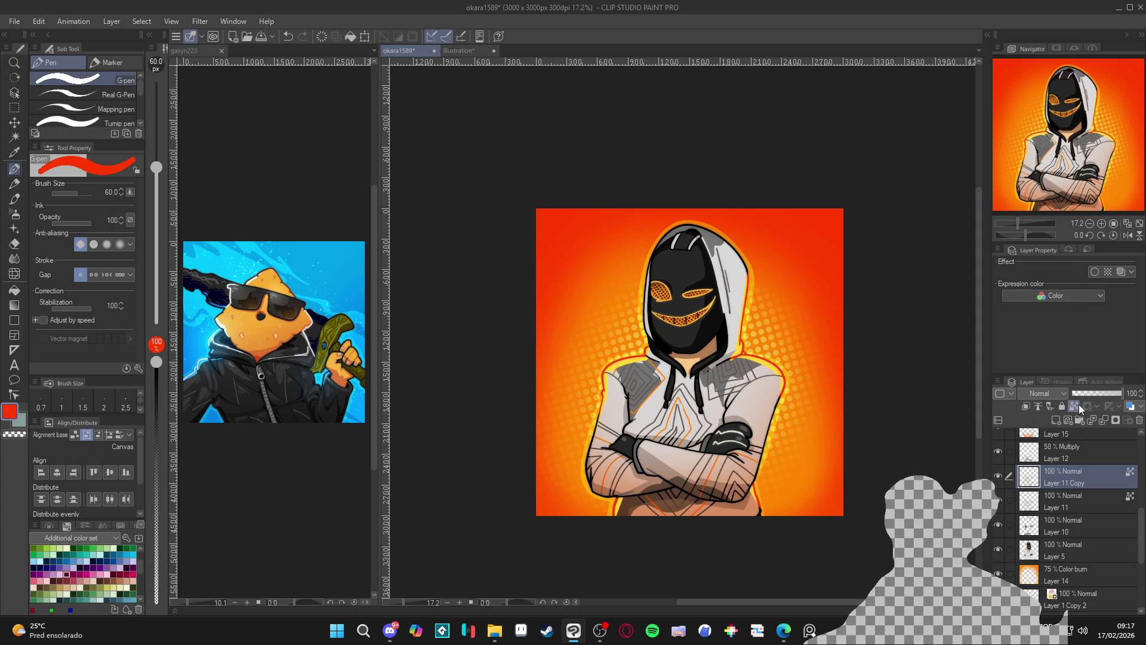
{"action": "scroll", "coordinate": [716, 459], "scroll_direction": "up", "scroll_amount": 1}
{"action": "scroll", "coordinate": [715, 459], "scroll_direction": "up", "scroll_amount": 1}
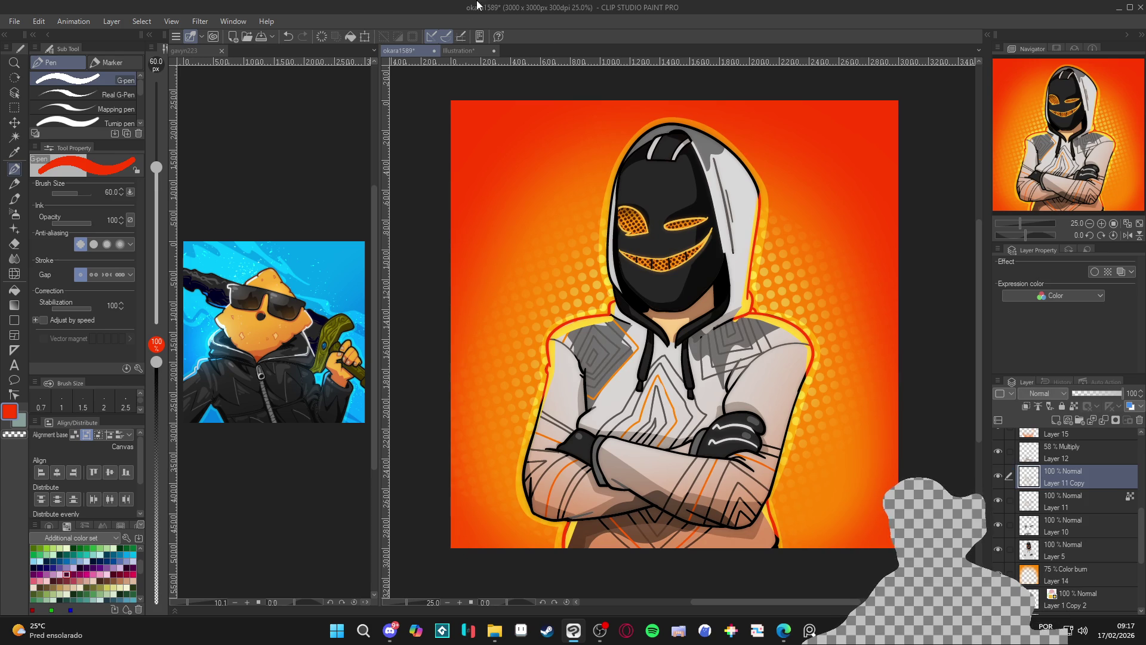
{"action": "left_click", "coordinate": [200, 21]}
{"action": "mouse_move", "coordinate": [218, 70]}
{"action": "left_click", "coordinate": [307, 100]}
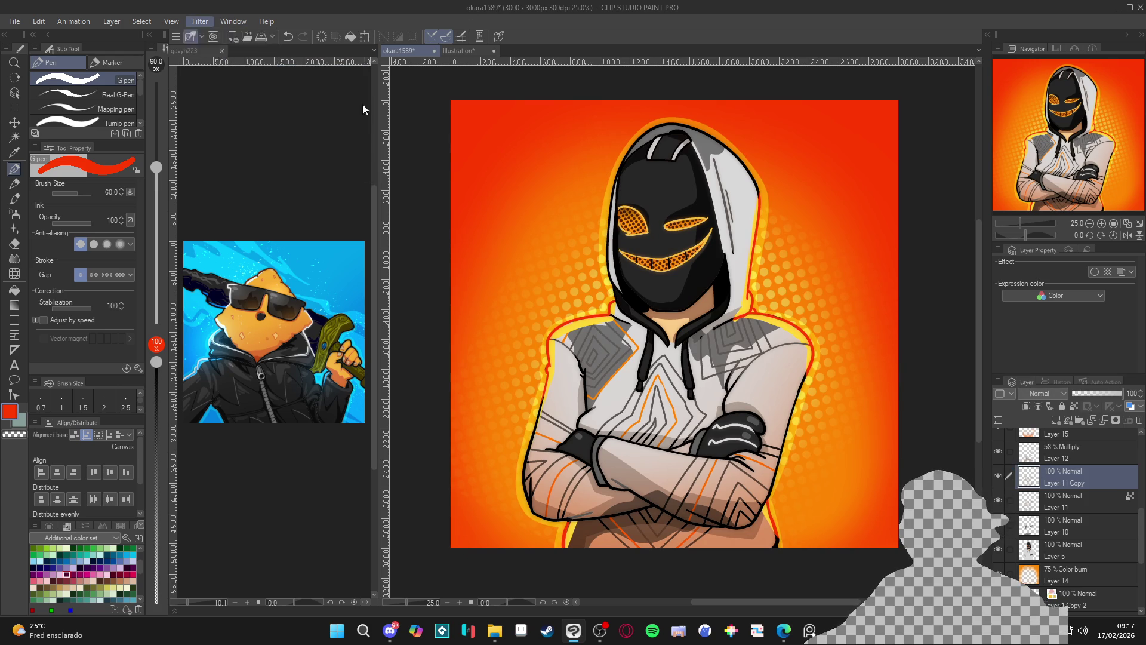
{"action": "left_click", "coordinate": [400, 123]}
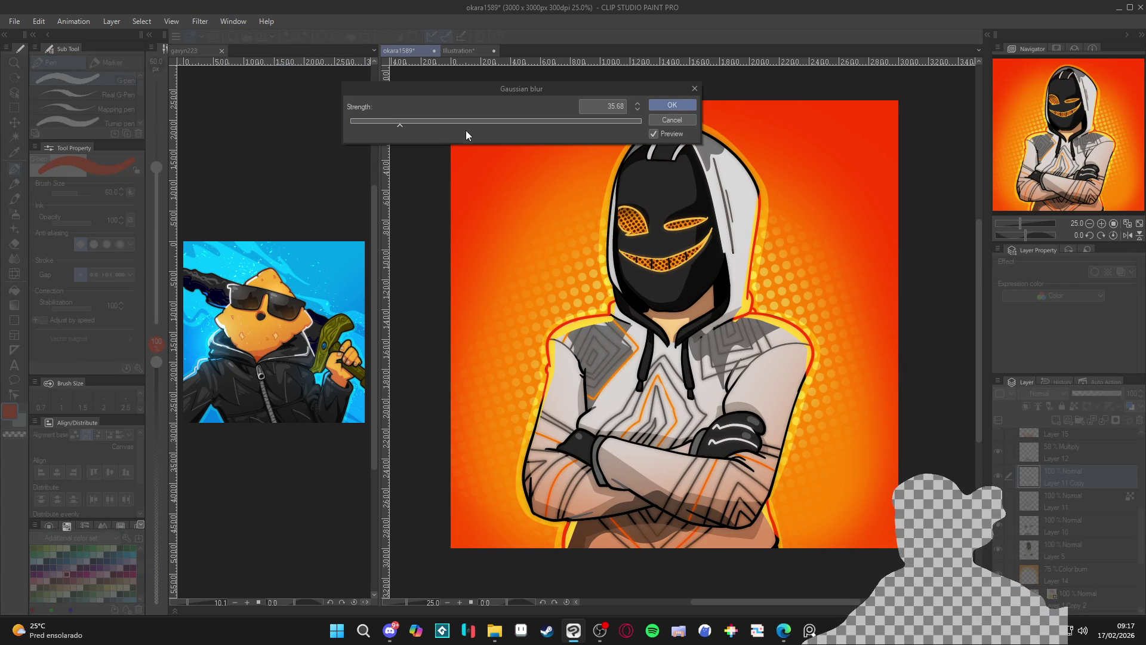
{"action": "left_click", "coordinate": [659, 119]}
- Lower Layer 11 Copy's opacity to 48%
{"action": "left_click", "coordinate": [1097, 394]}
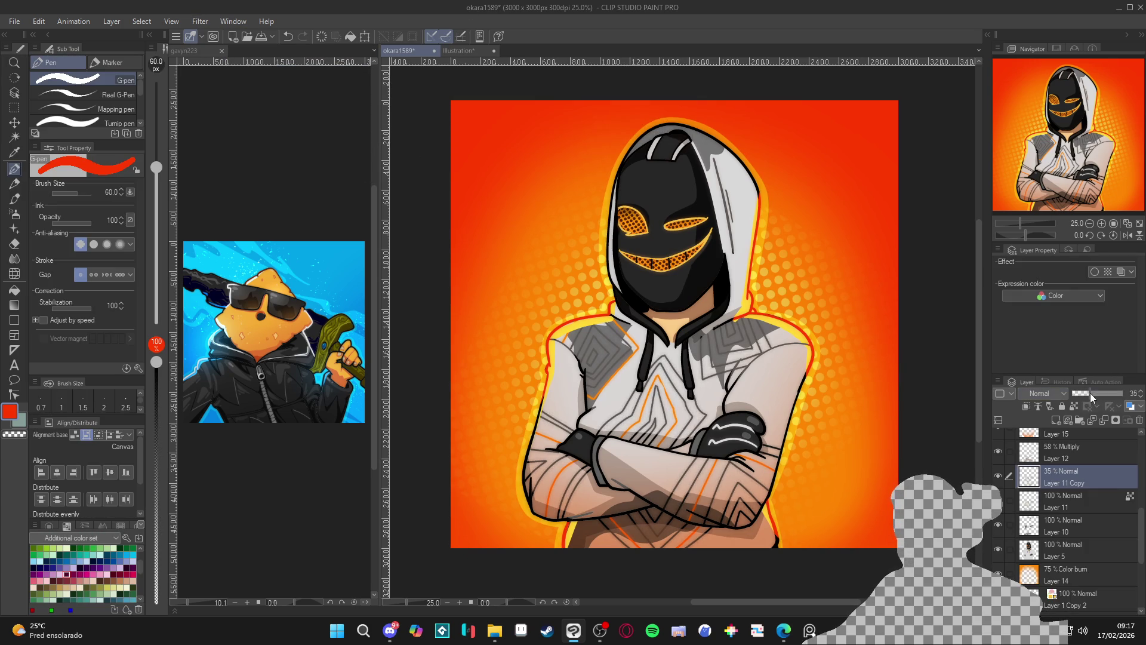
{"action": "scroll", "coordinate": [788, 359], "scroll_direction": "down", "scroll_amount": 2}
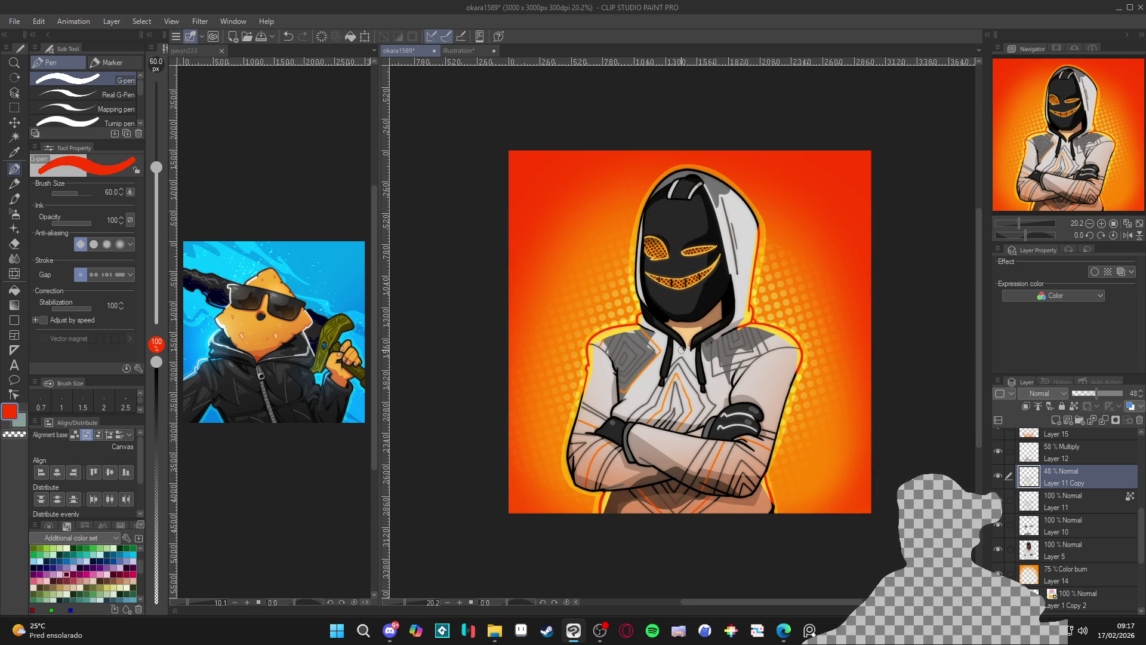
{"action": "scroll", "coordinate": [710, 328], "scroll_direction": "down", "scroll_amount": 1}
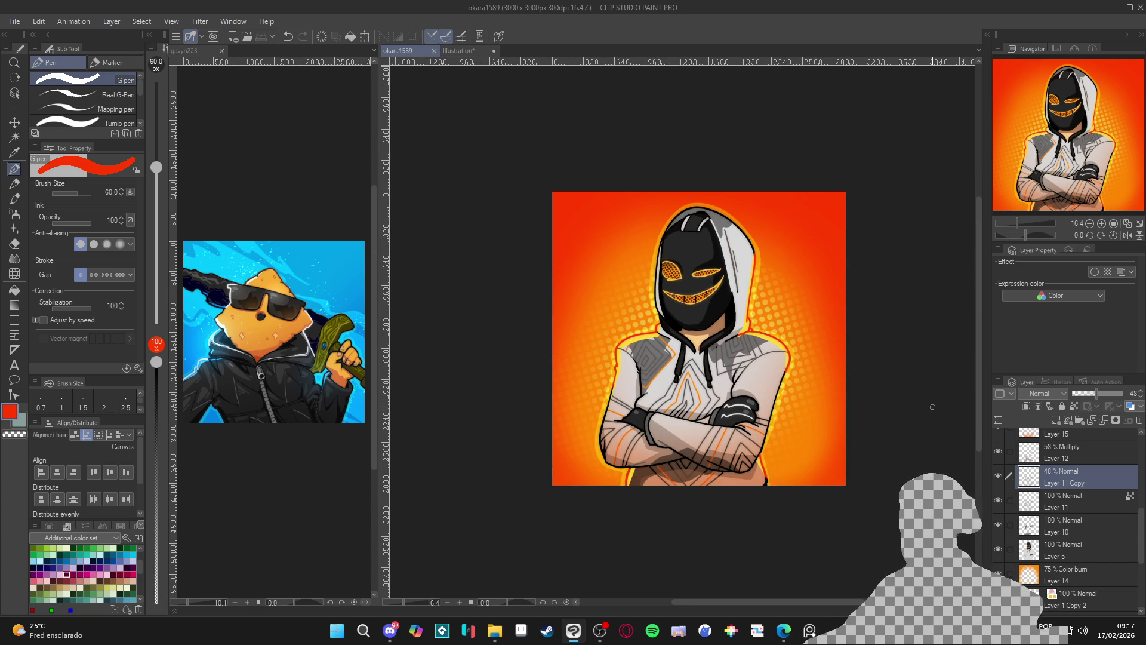
{"action": "scroll", "coordinate": [906, 397], "scroll_direction": "down", "scroll_amount": 2}
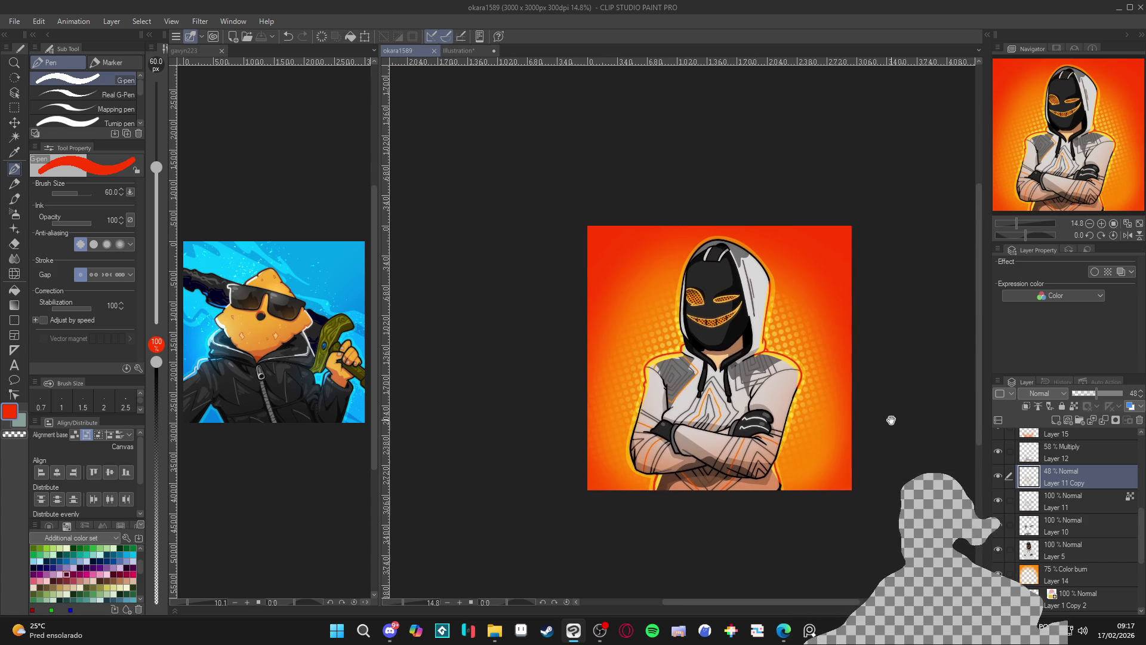
{"action": "scroll", "coordinate": [847, 420], "scroll_direction": "down", "scroll_amount": 1}
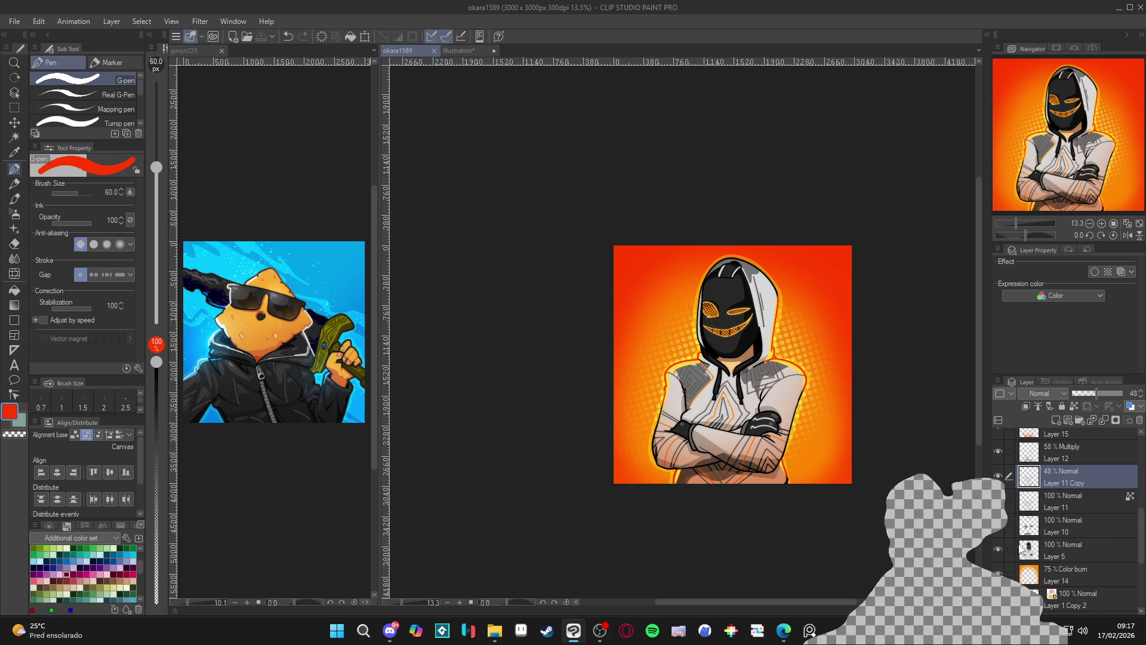
{"action": "left_click", "coordinate": [996, 475]}
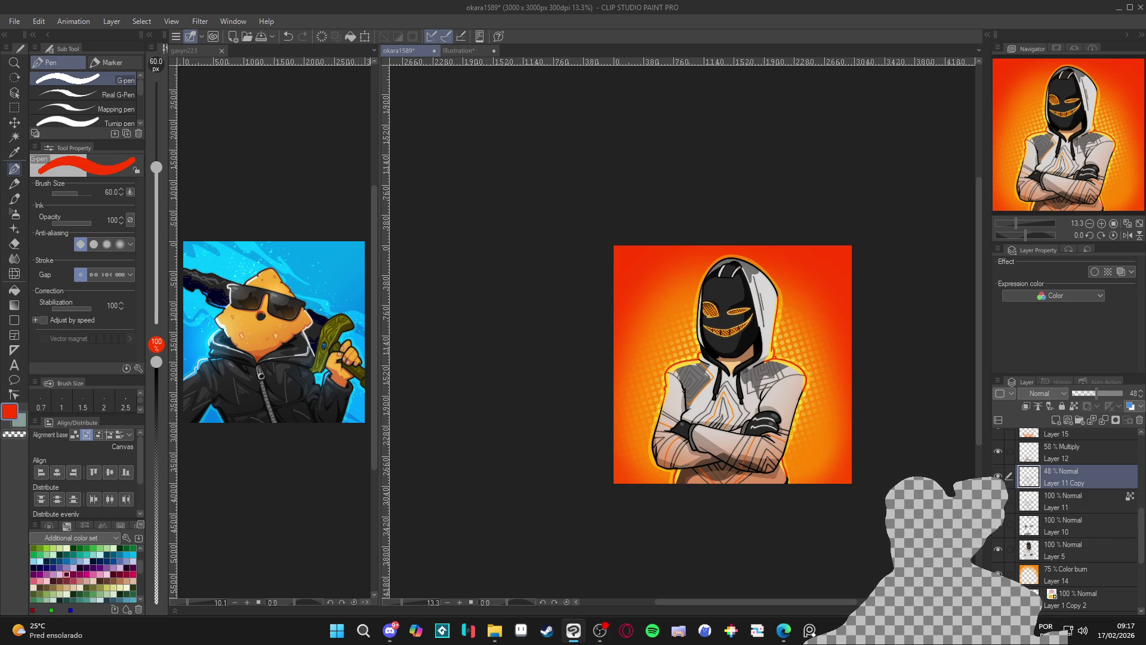
{"action": "scroll", "coordinate": [1017, 478], "scroll_direction": "up", "scroll_amount": 2}
{"action": "left_click", "coordinate": [997, 523]}
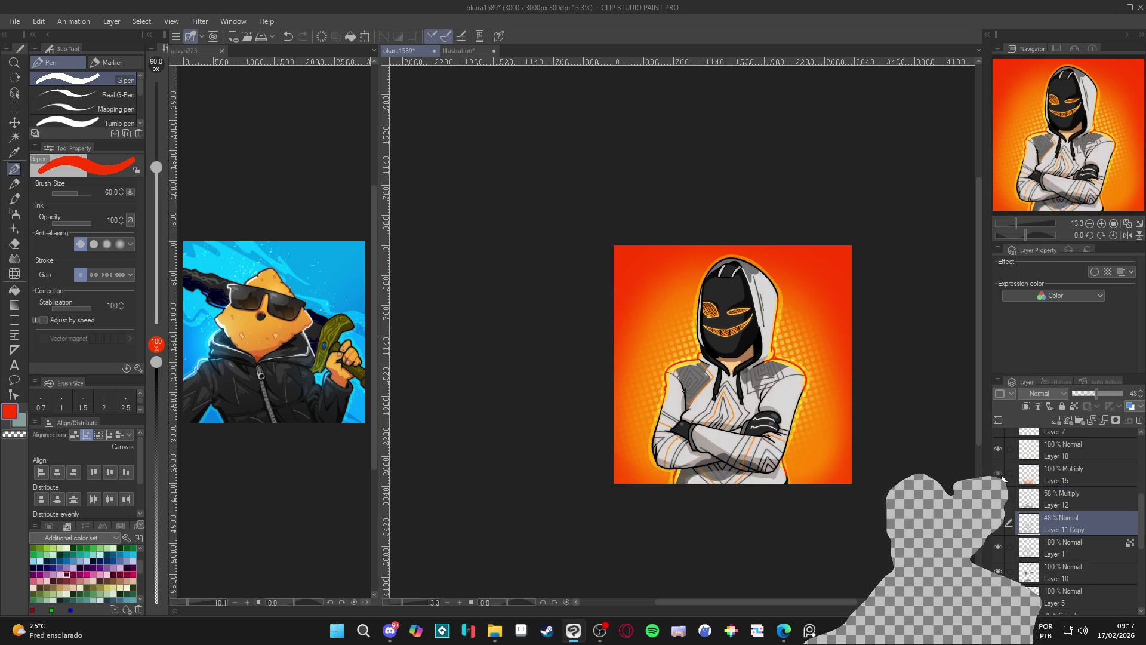
{"action": "left_click", "coordinate": [998, 523]}
{"action": "scroll", "coordinate": [999, 478], "scroll_direction": "up", "scroll_amount": 2}
{"action": "scroll", "coordinate": [999, 473], "scroll_direction": "up", "scroll_amount": 2}
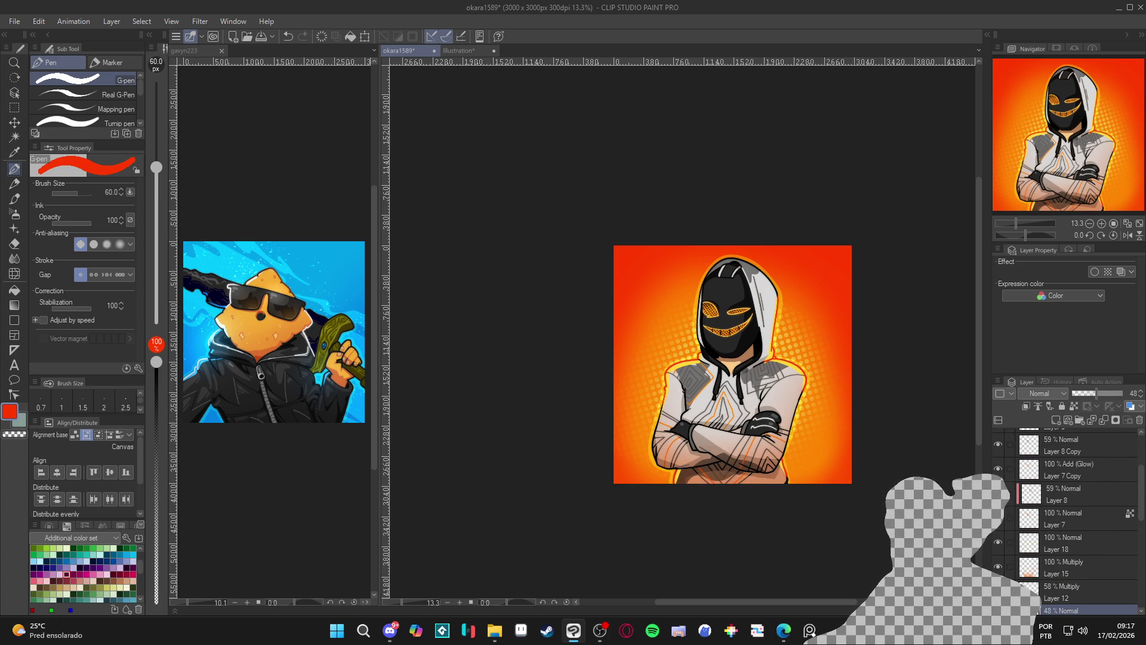
{"action": "left_click", "coordinate": [1003, 471]}
{"action": "left_click", "coordinate": [1003, 470]}
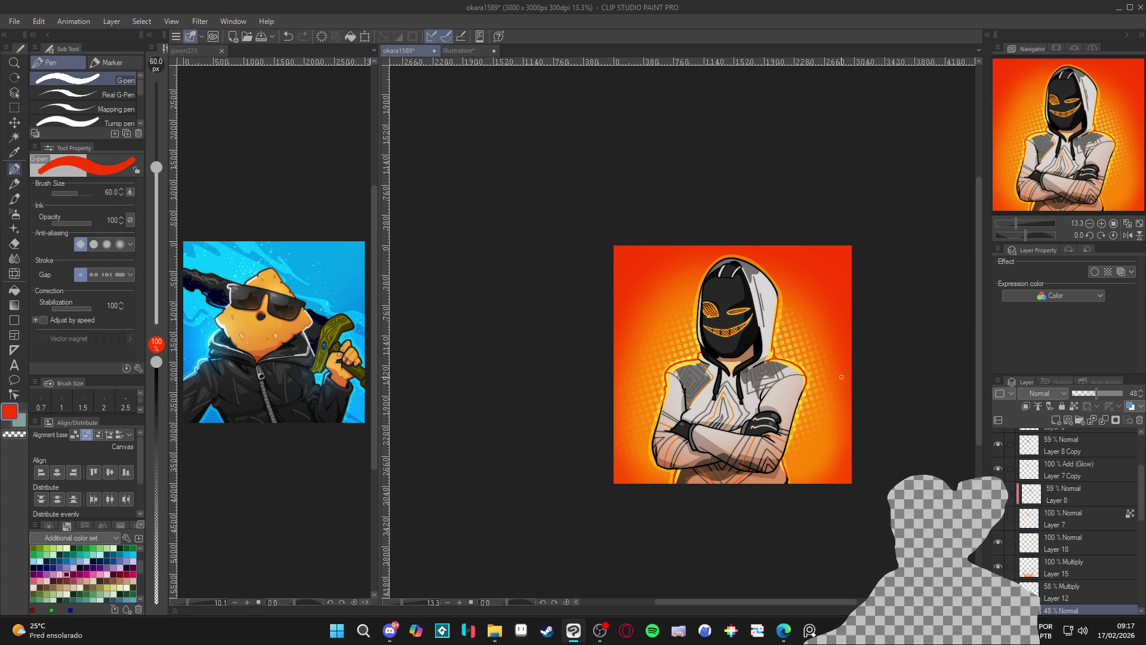
{"action": "scroll", "coordinate": [786, 356], "scroll_direction": "up", "scroll_amount": 4}
{"action": "scroll", "coordinate": [757, 357], "scroll_direction": "down", "scroll_amount": 2}
{"action": "scroll", "coordinate": [757, 357], "scroll_direction": "down", "scroll_amount": 1}
{"action": "key", "text": "ctrl+s"}
{"action": "scroll", "coordinate": [1055, 504], "scroll_direction": "up", "scroll_amount": 4}
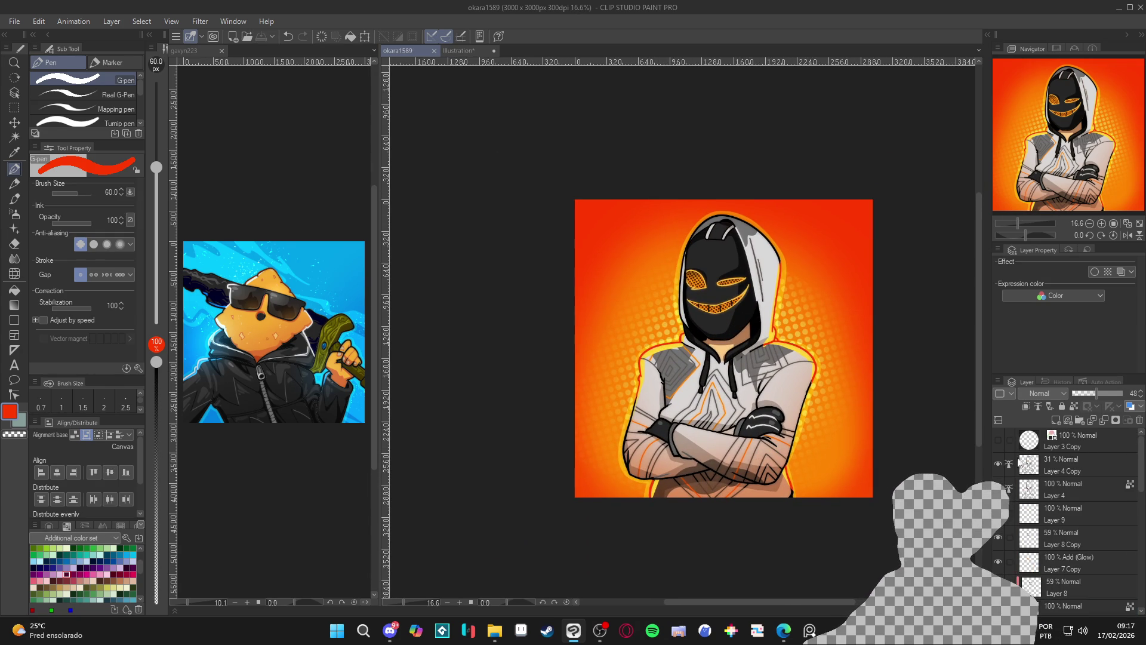
{"action": "left_click", "coordinate": [999, 440]}
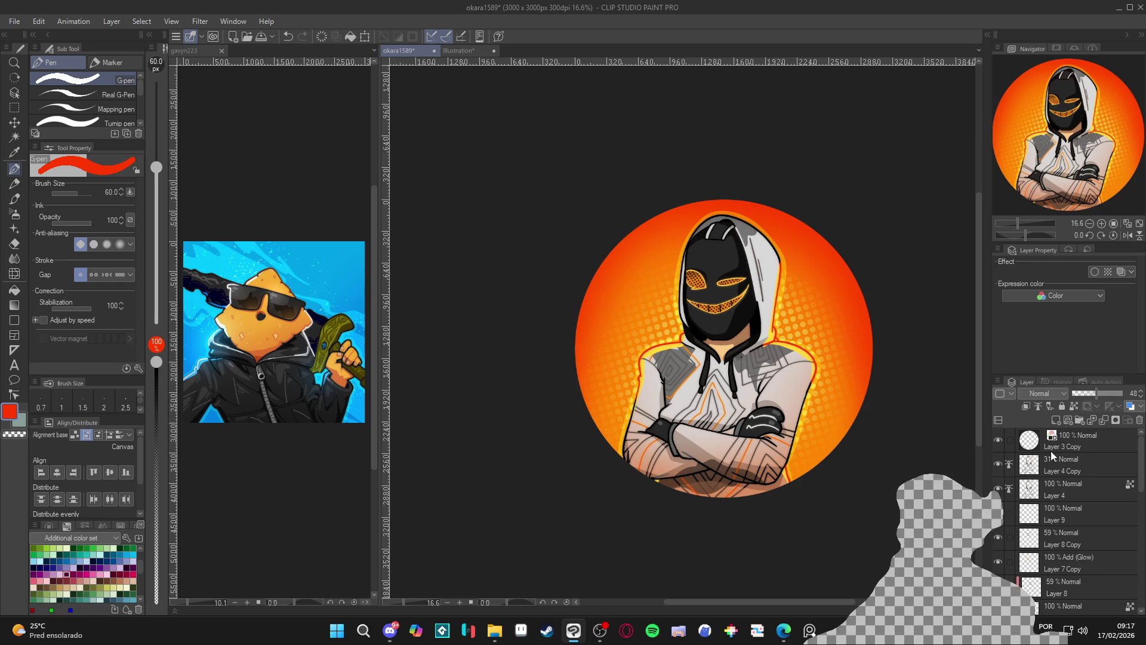
{"action": "left_click", "coordinate": [997, 441]}
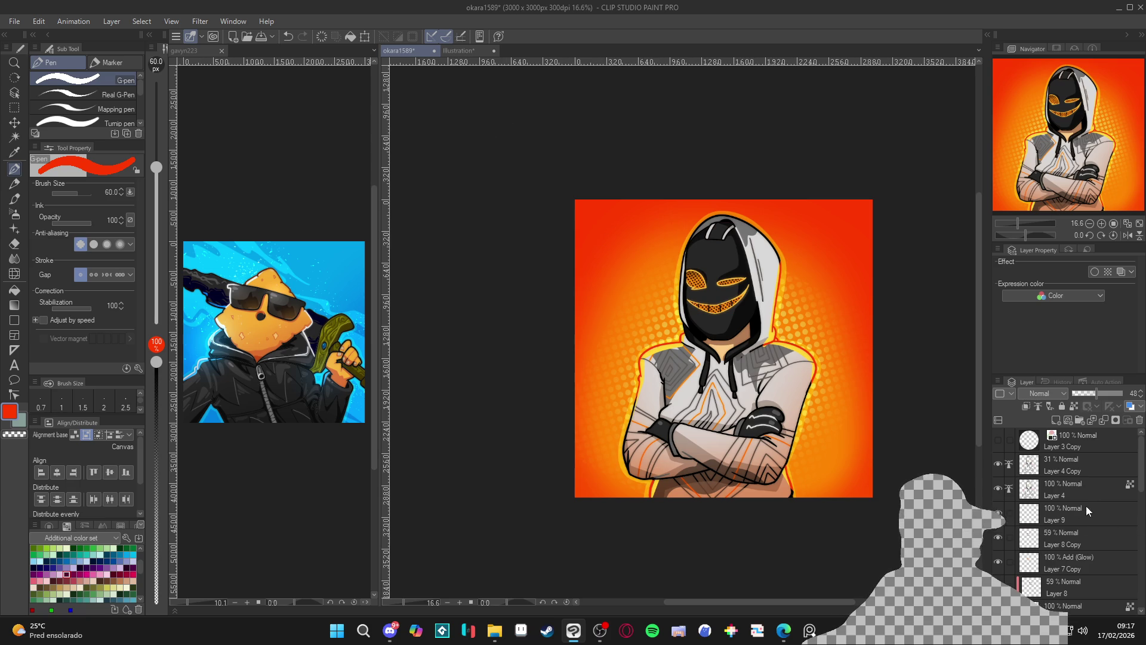
{"action": "scroll", "coordinate": [1041, 535], "scroll_direction": "down", "scroll_amount": 8}
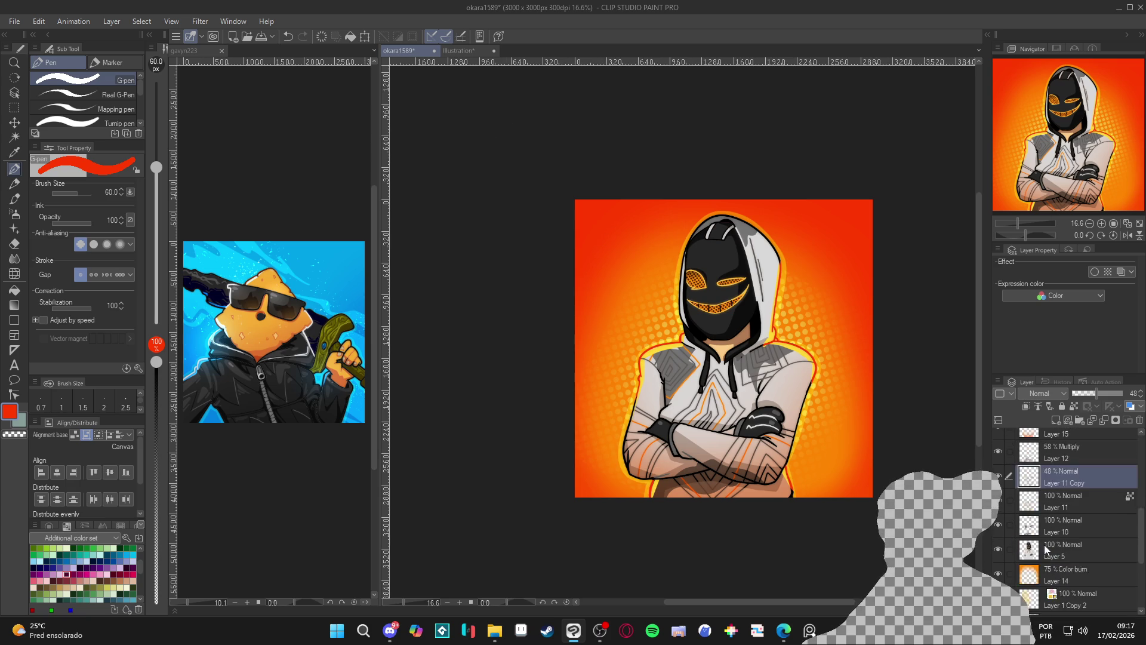
{"action": "left_click", "coordinate": [997, 500]}
{"action": "left_click", "coordinate": [997, 501]}
{"action": "left_click", "coordinate": [997, 500]}
{"action": "left_click", "coordinate": [997, 500]}
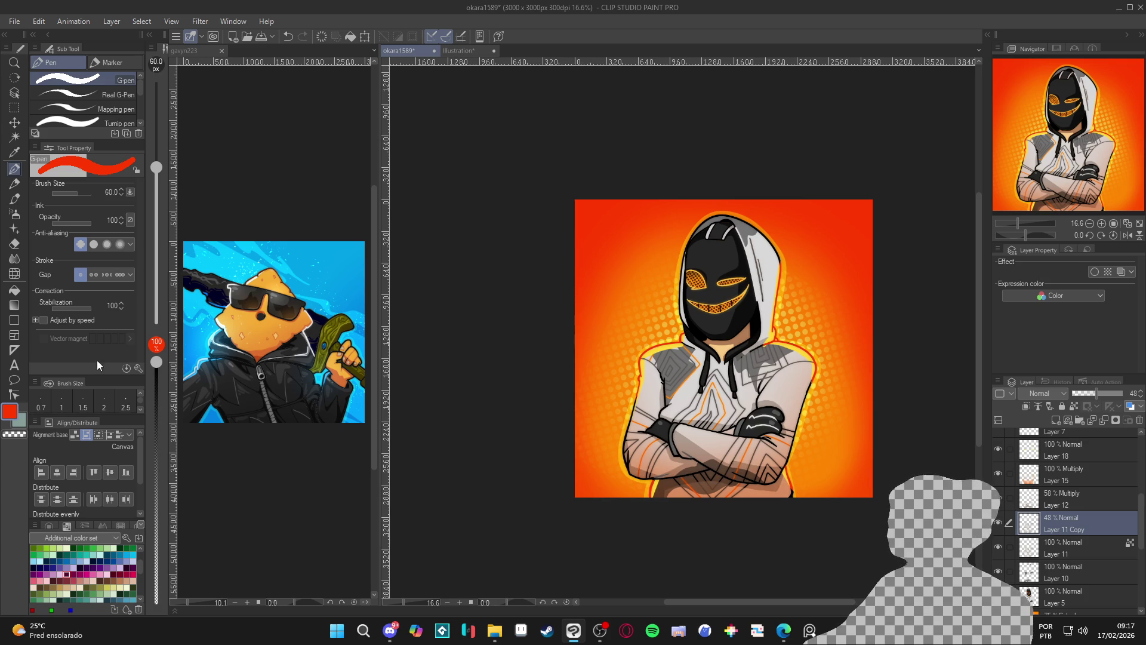
{"action": "key", "text": "alt+Tab"}
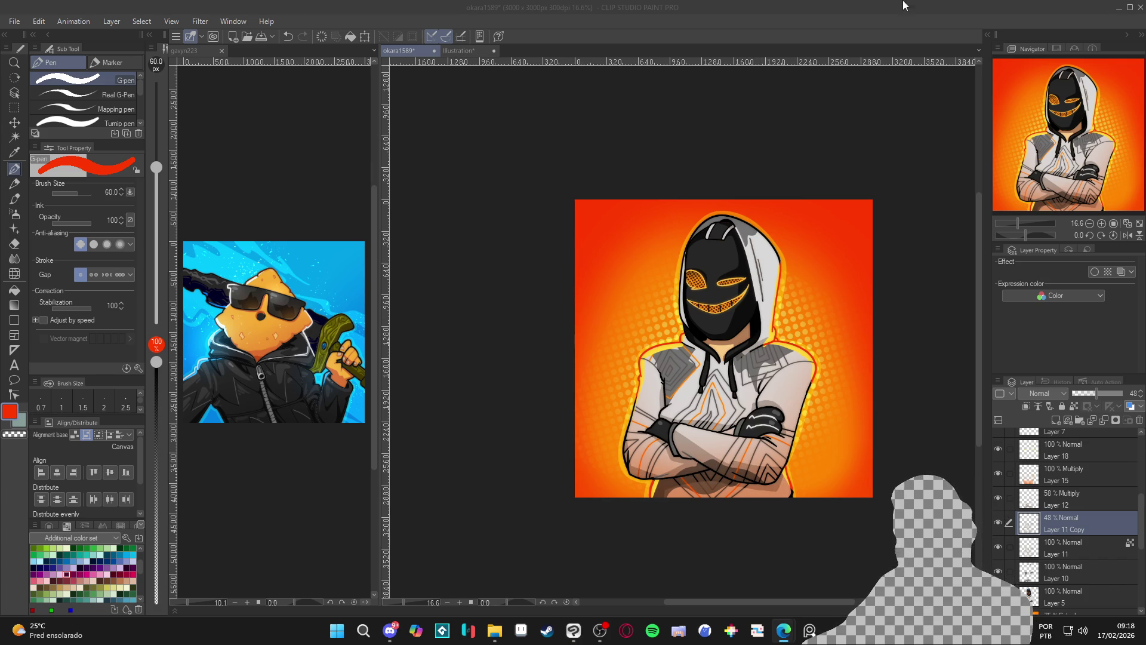
{"action": "key", "text": "alt+Tab"}
{"action": "left_click", "coordinate": [998, 474]}
{"action": "left_click", "coordinate": [998, 475]}
{"action": "left_click", "coordinate": [998, 475]}
{"action": "left_click", "coordinate": [998, 474]}
{"action": "scroll", "coordinate": [1006, 484], "scroll_direction": "up", "scroll_amount": 3}
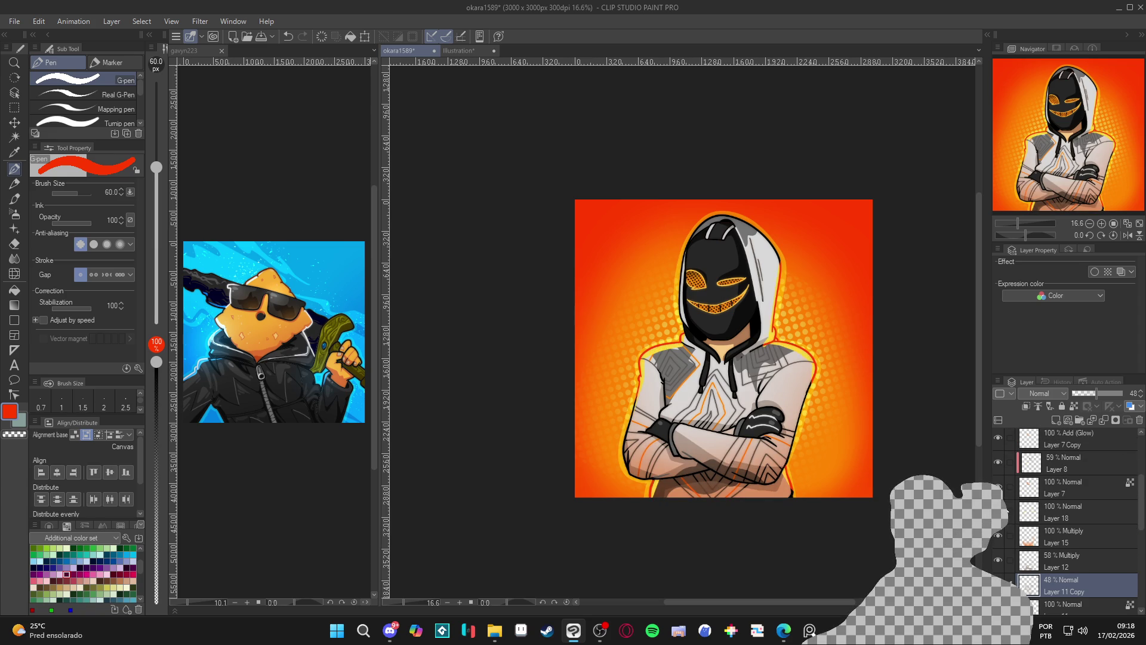
{"action": "left_click", "coordinate": [1057, 511]}
{"action": "key", "text": "w"}
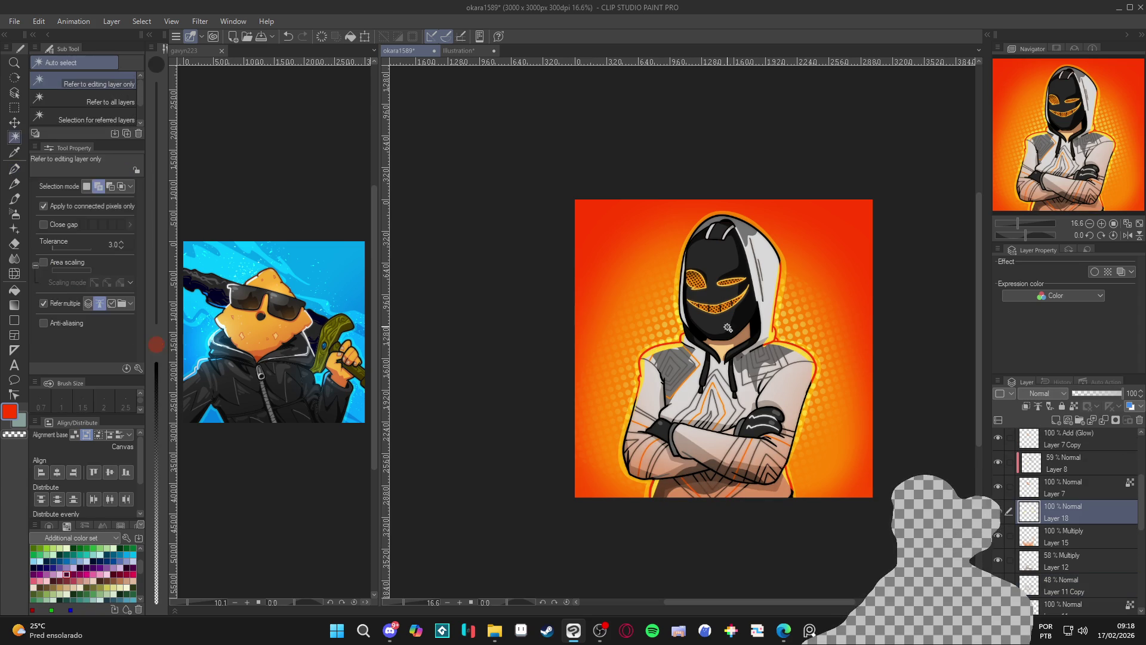
- Dab yellow on the canvas with the pen, then switch to transparent colour for erasing
{"action": "key", "text": "p"}
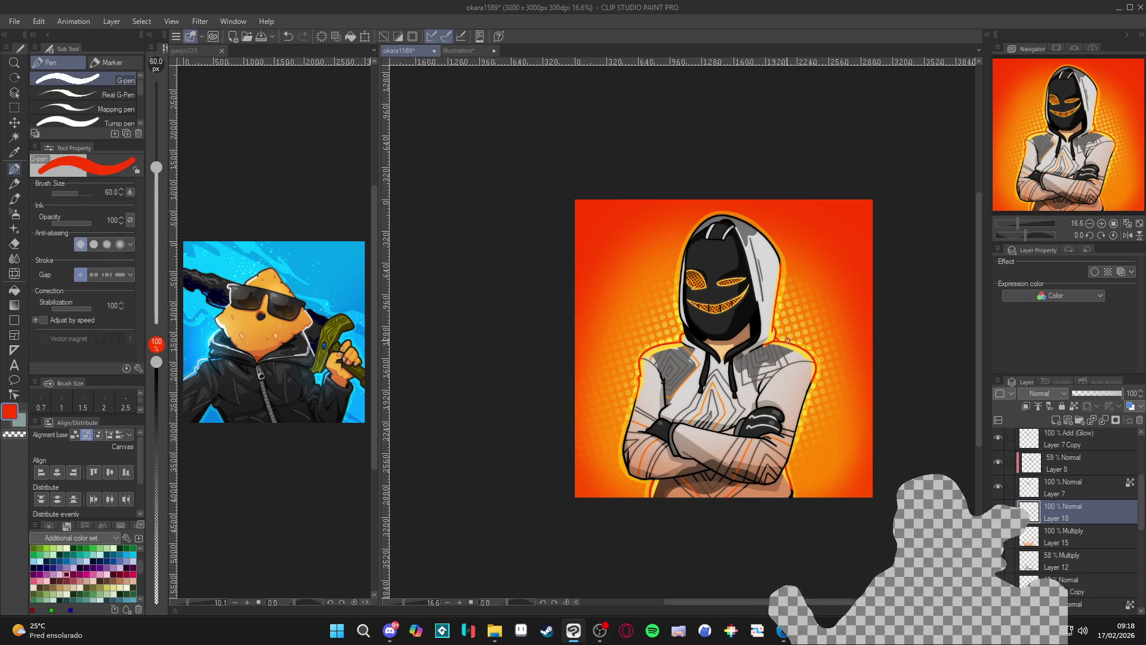
{"action": "left_click", "coordinate": [796, 344], "text": "alt"}
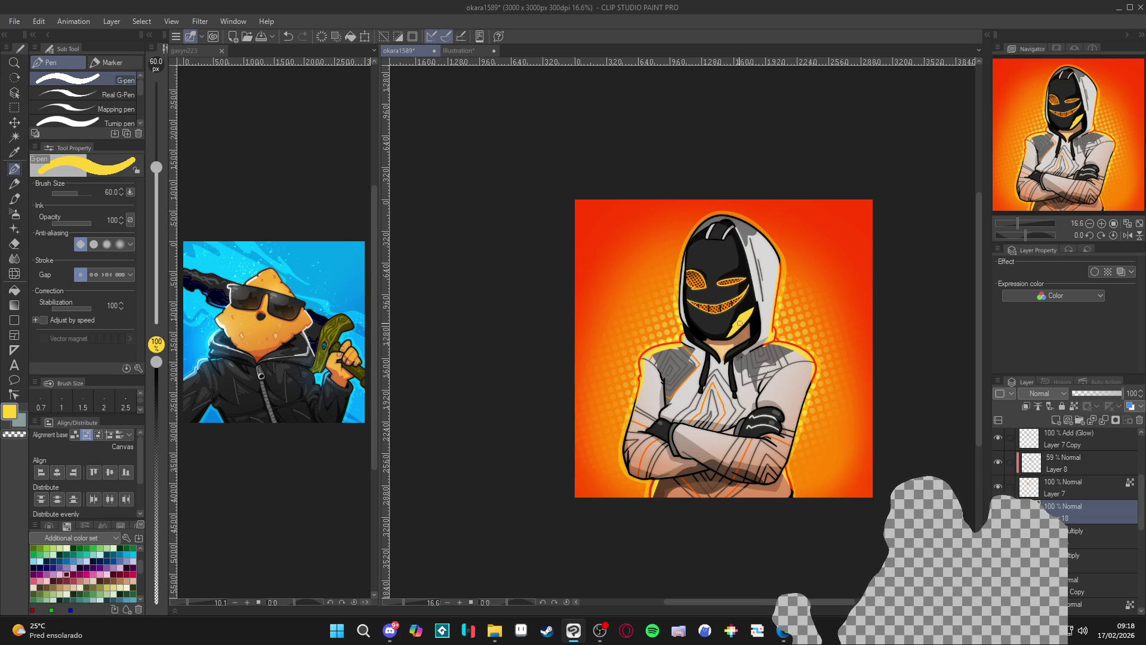
{"action": "key", "text": "c"}
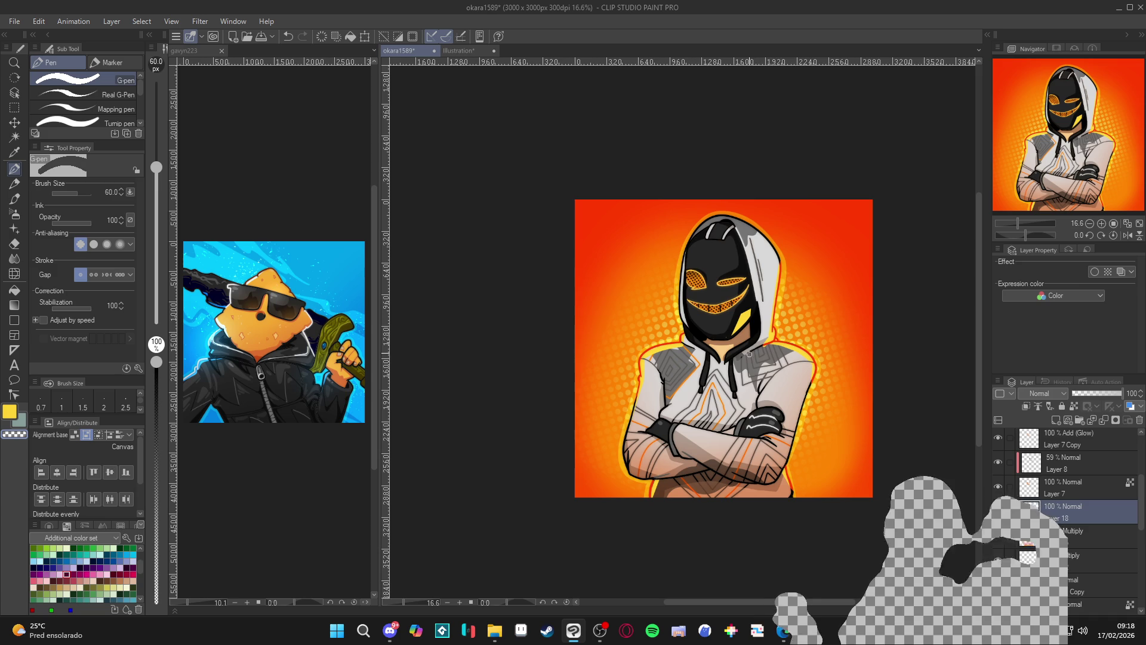
{"action": "scroll", "coordinate": [788, 382], "scroll_direction": "down", "scroll_amount": 1}
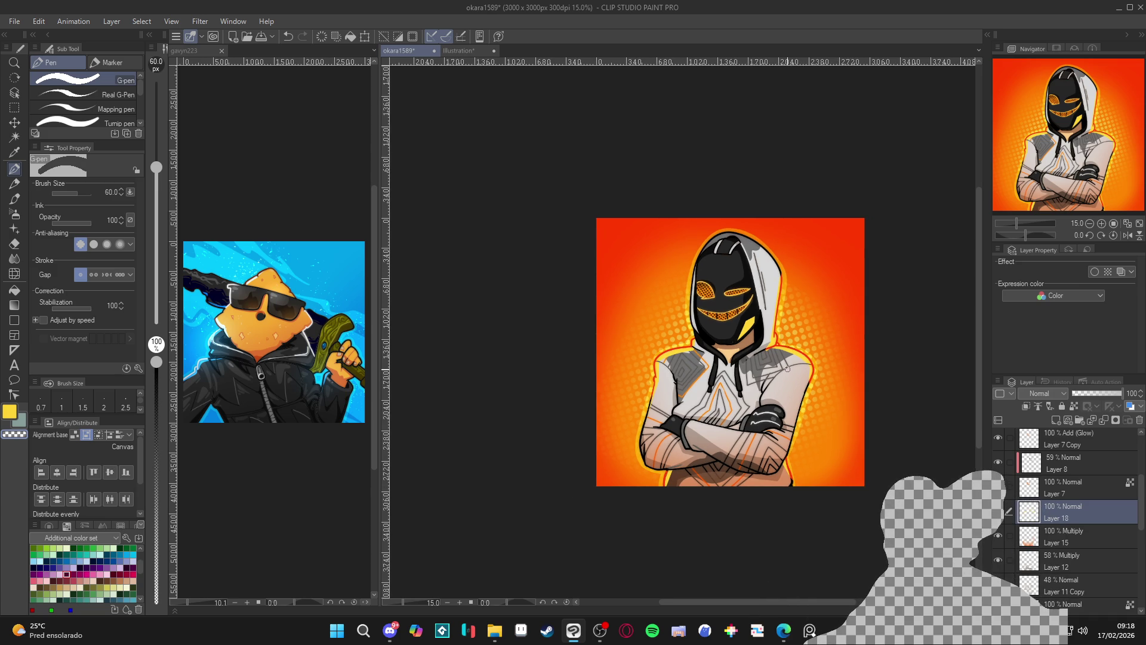
{"action": "scroll", "coordinate": [786, 368], "scroll_direction": "down", "scroll_amount": 1}
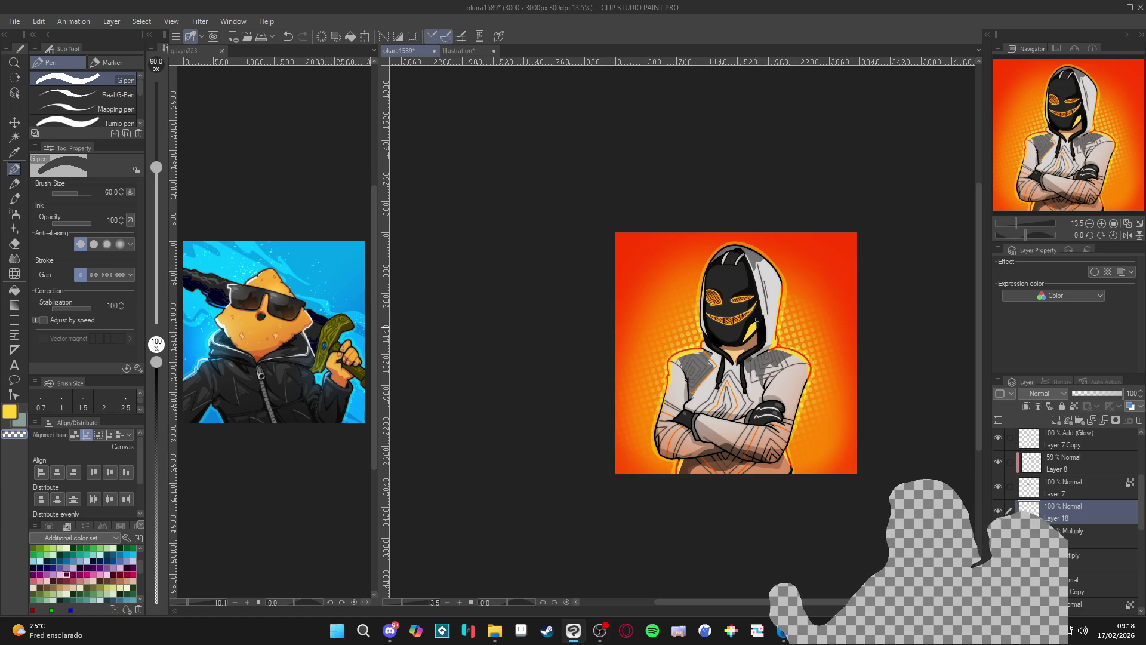
- Save the .clip file with Ctrl+S and zoom around to review the artwork
{"action": "key", "text": "ctrl+s"}
{"action": "scroll", "coordinate": [768, 333], "scroll_direction": "up", "scroll_amount": 3}
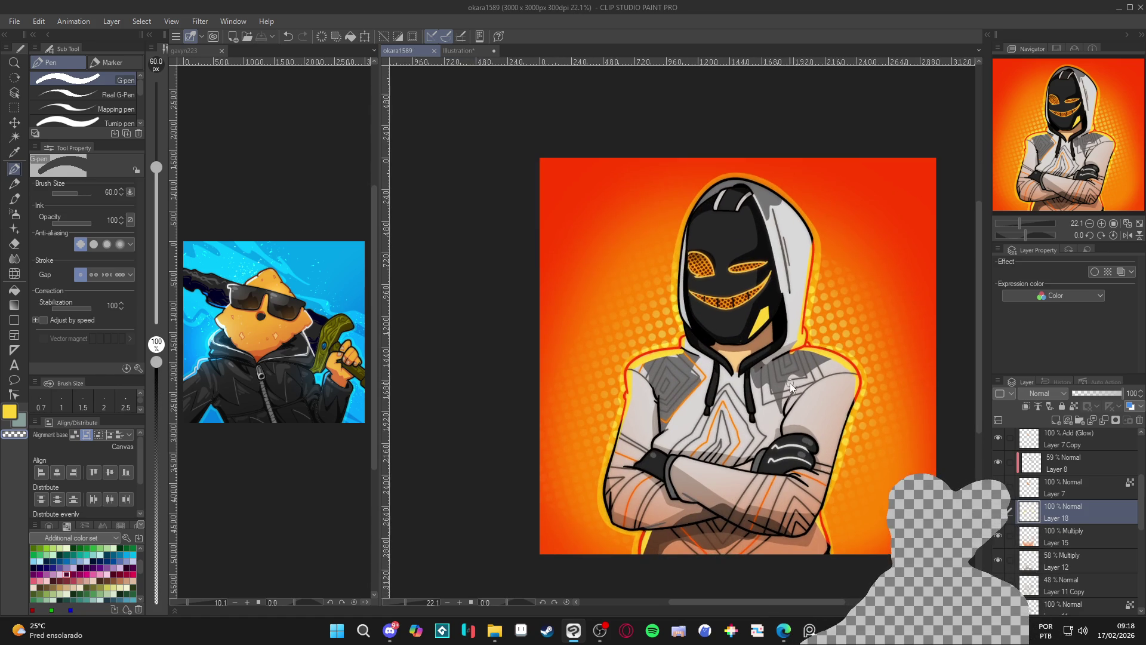
{"action": "scroll", "coordinate": [764, 415], "scroll_direction": "down", "scroll_amount": 1}
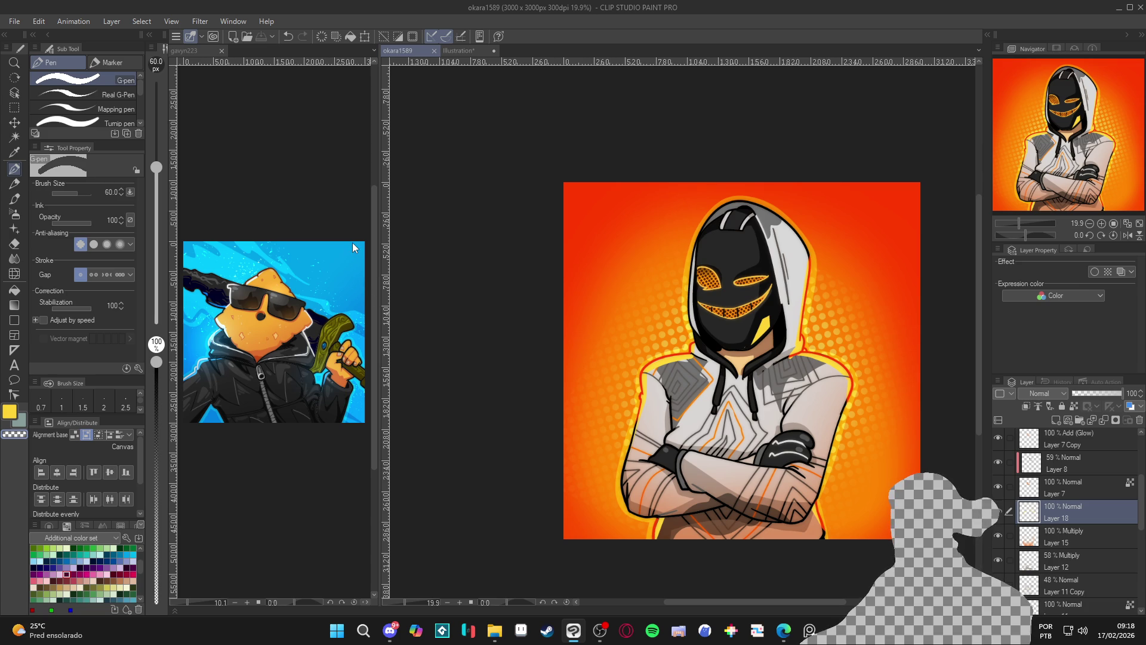
{"action": "scroll", "coordinate": [998, 525], "scroll_direction": "up", "scroll_amount": 5}
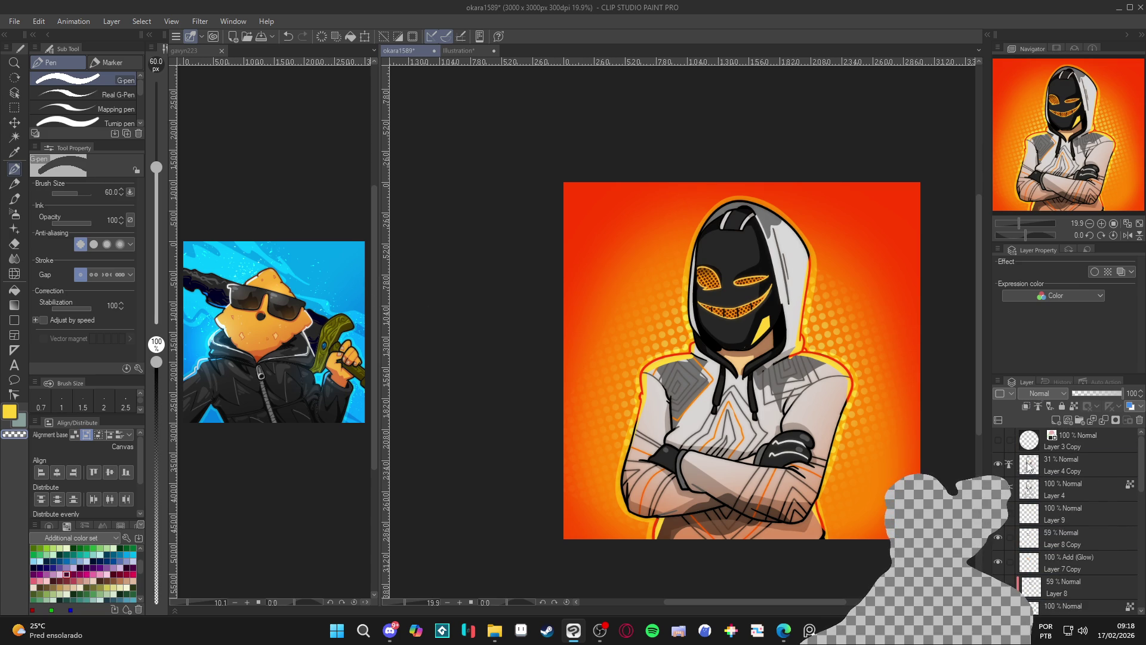
- Create a new layer with a soft airbrush at size 500 in orange sampled from the canvas
{"action": "key", "text": "ctrl+shift+n"}
{"action": "key", "text": "b"}
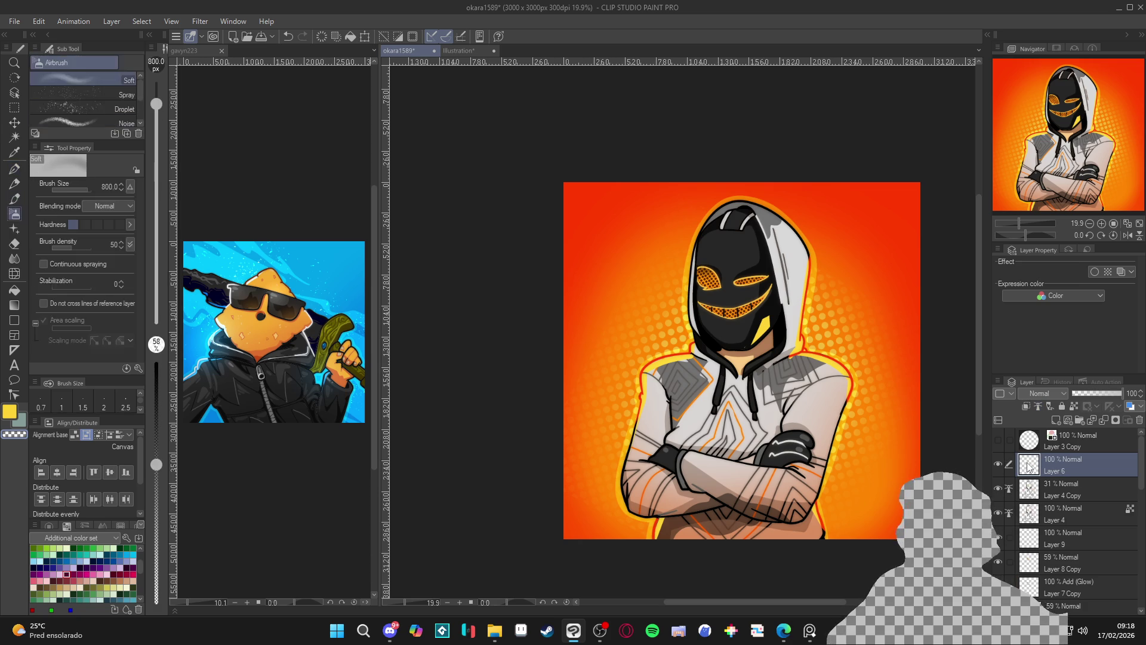
{"action": "left_click", "coordinate": [842, 338], "text": "alt"}
{"action": "left_click", "coordinate": [842, 338], "text": "alt"}
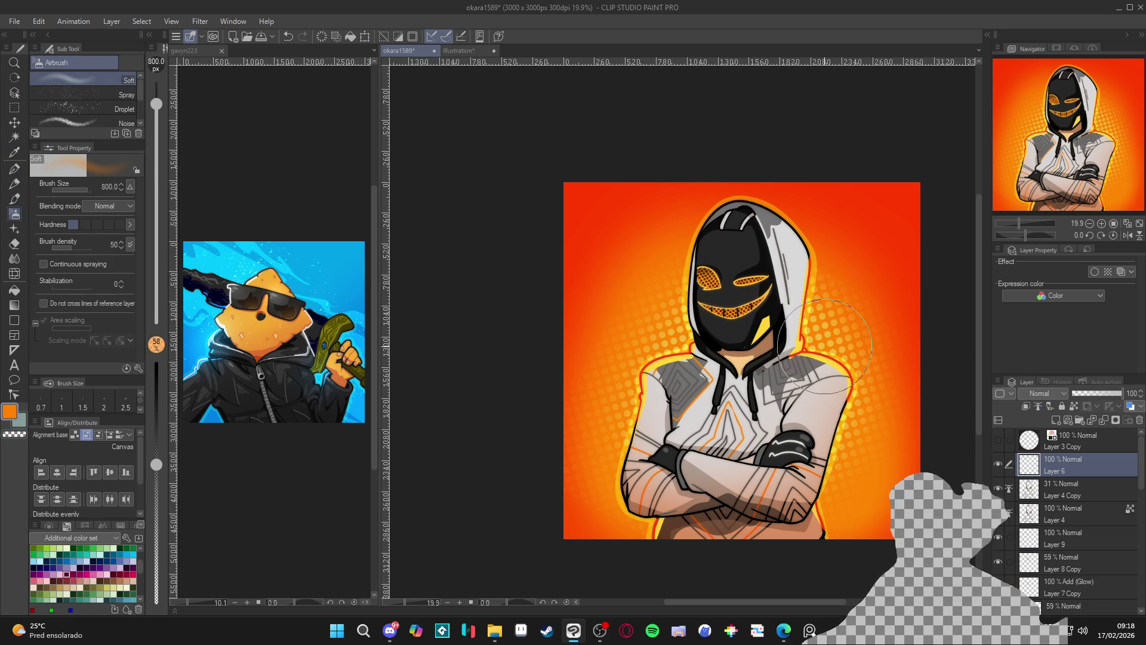
{"action": "key", "text": "bracketleft"}
{"action": "key", "text": "bracketleft"}
{"action": "key", "text": "bracketleft"}
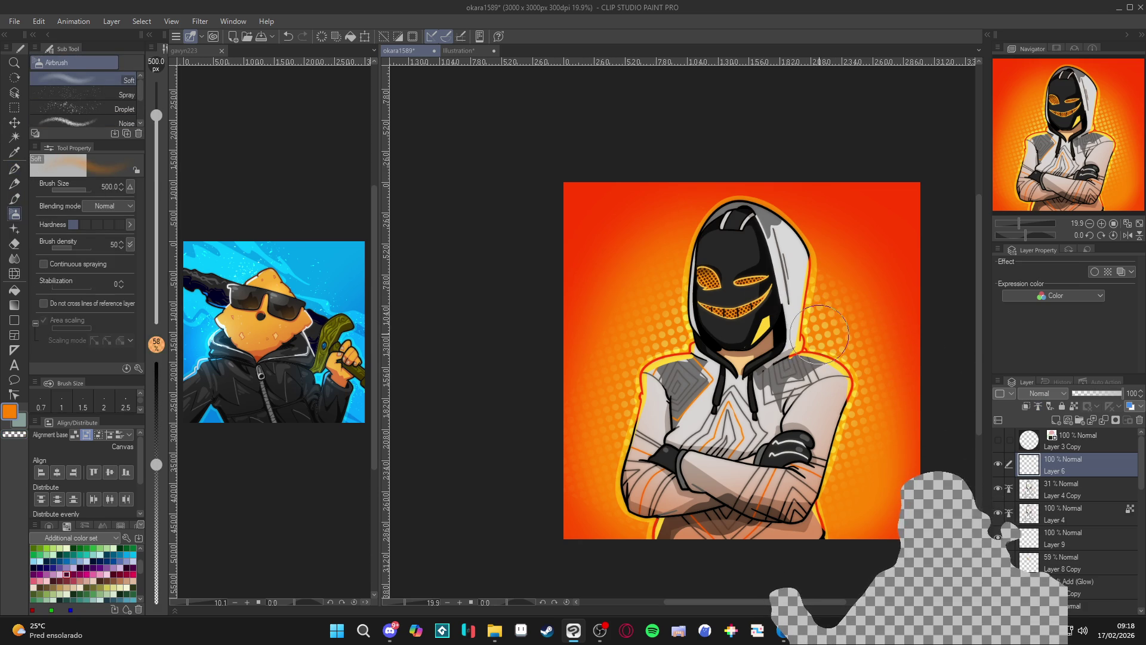
{"action": "key", "text": "ctrl+d"}
{"action": "left_click_drag", "start_coordinate": [815, 326], "coordinate": [817, 346]}
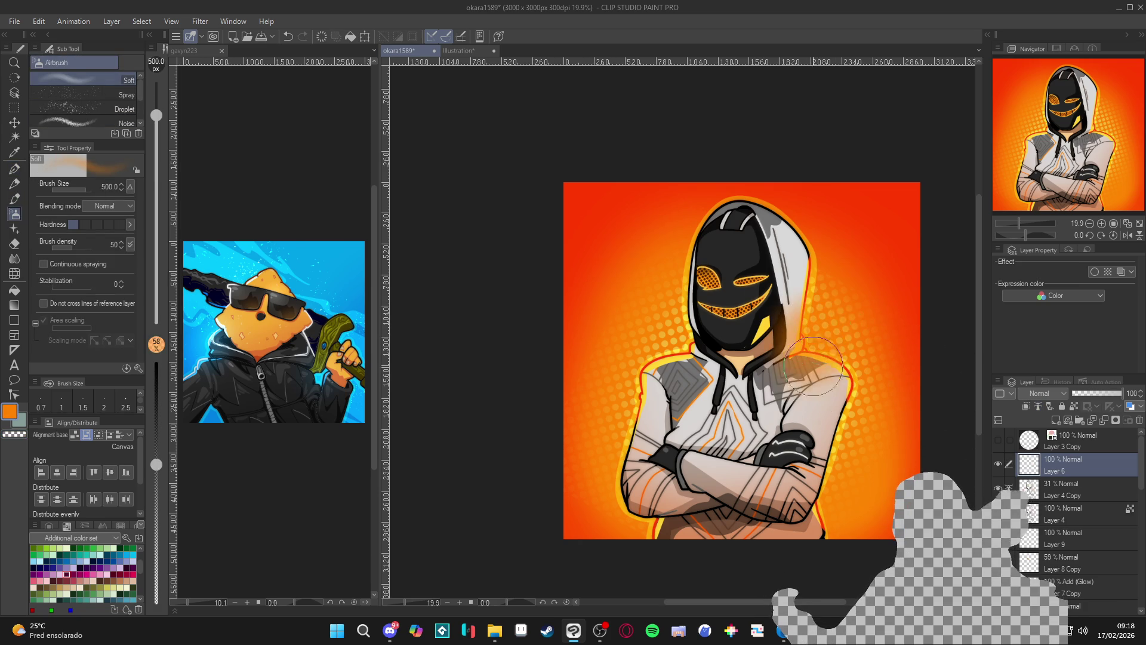
{"action": "key", "text": "ctrl+z"}
{"action": "key", "text": "ctrl+z"}
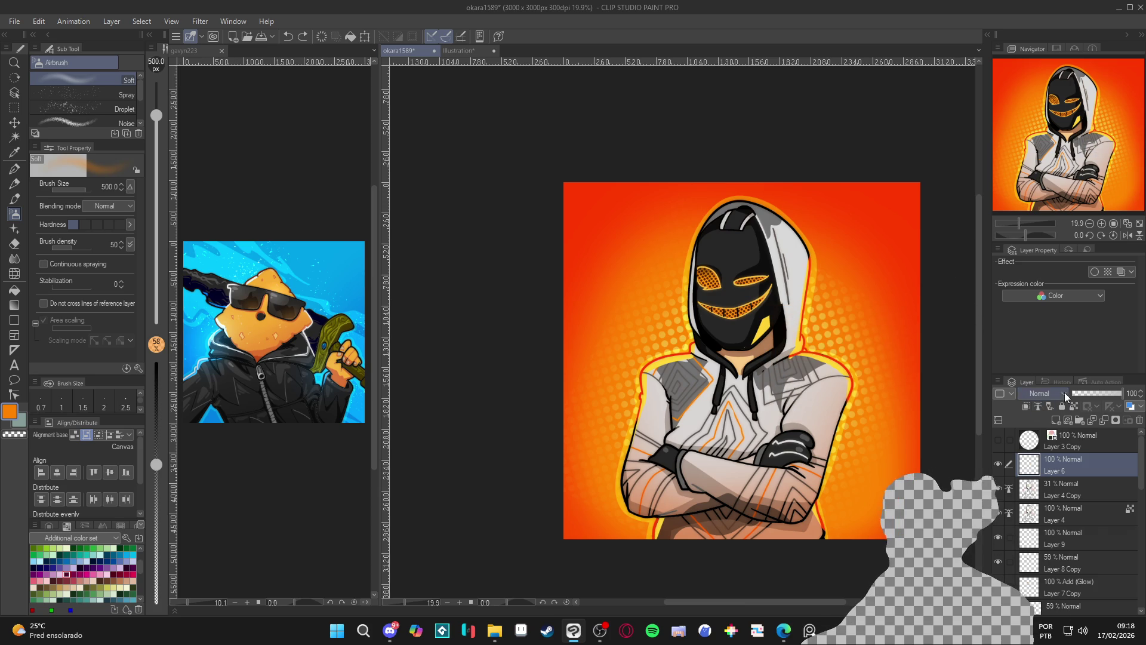
- Set Layer 6 to Add (Glow) and airbrush glow beside the hood, left of the mask, and over the mouth
{"action": "left_click", "coordinate": [1064, 393]}
{"action": "left_click", "coordinate": [1050, 197]}
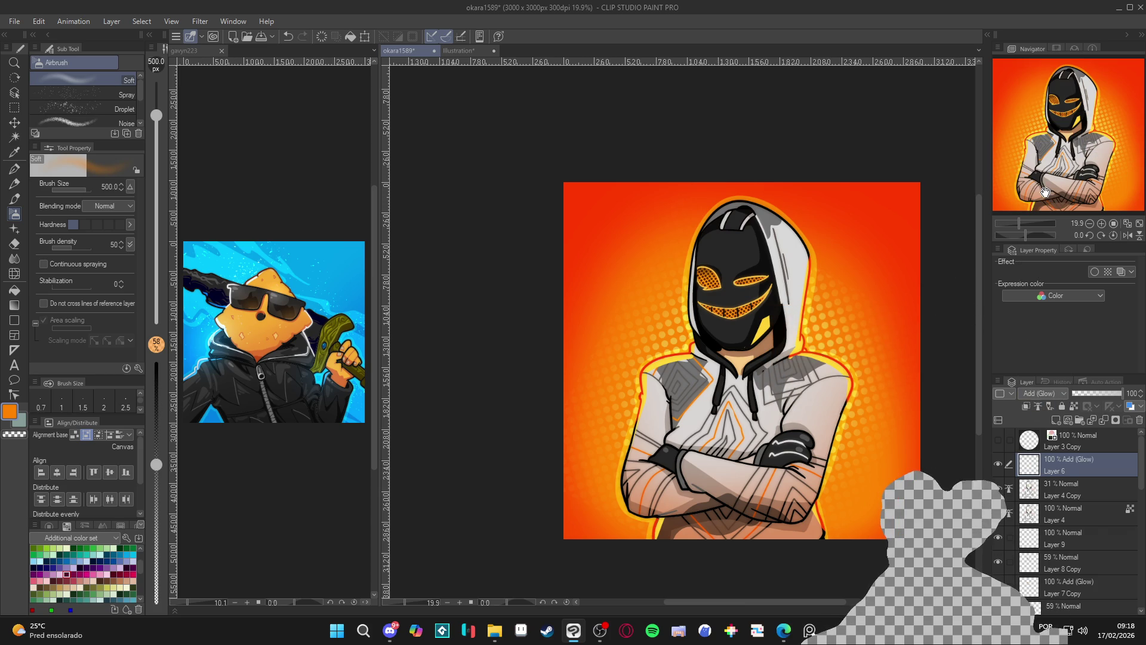
{"action": "mouse_move", "coordinate": [809, 343]}
{"action": "left_mouse_down"}
{"action": "mouse_move", "coordinate": [814, 310]}
{"action": "mouse_move", "coordinate": [821, 382]}
{"action": "left_mouse_up"}
{"action": "mouse_move", "coordinate": [662, 332]}
{"action": "left_mouse_down"}
{"action": "mouse_move", "coordinate": [671, 323]}
{"action": "mouse_move", "coordinate": [686, 346]}
{"action": "left_mouse_up"}
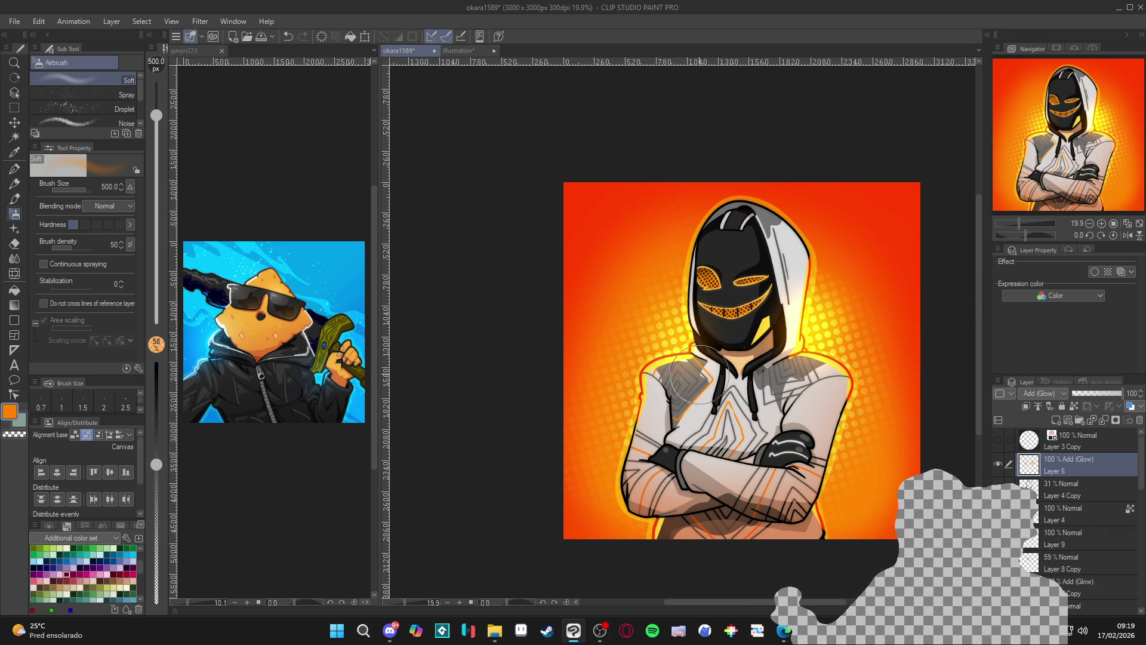
{"action": "key", "text": "bracketleft"}
{"action": "key", "text": "bracketleft"}
{"action": "key", "text": "bracketleft"}
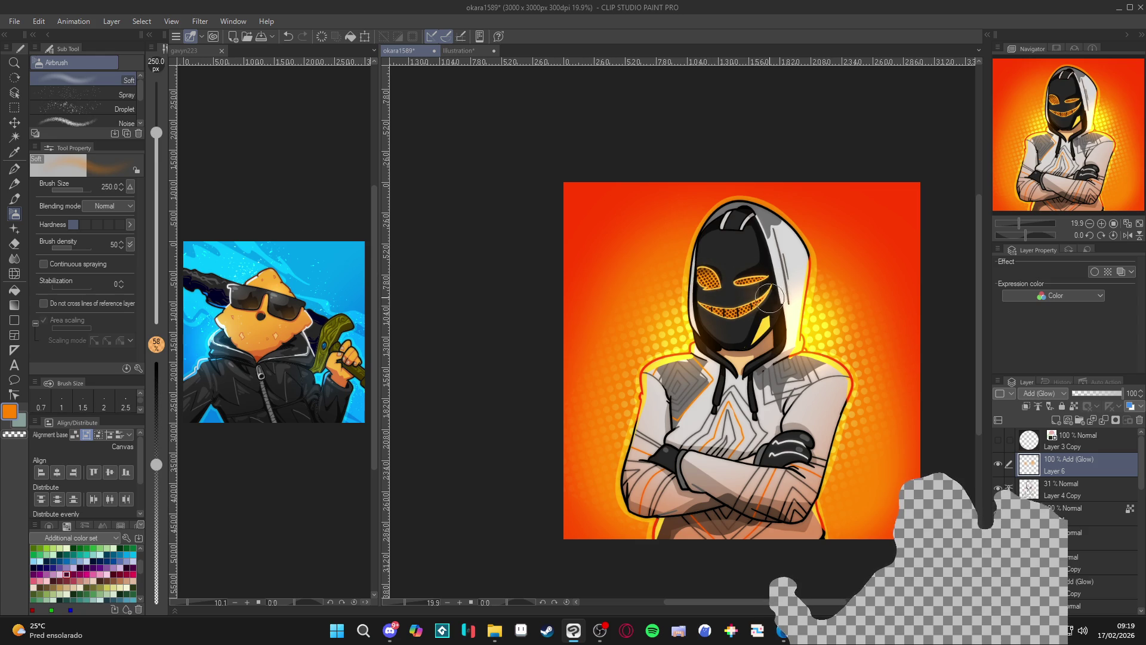
{"action": "left_click_drag", "start_coordinate": [766, 297], "coordinate": [770, 305]}
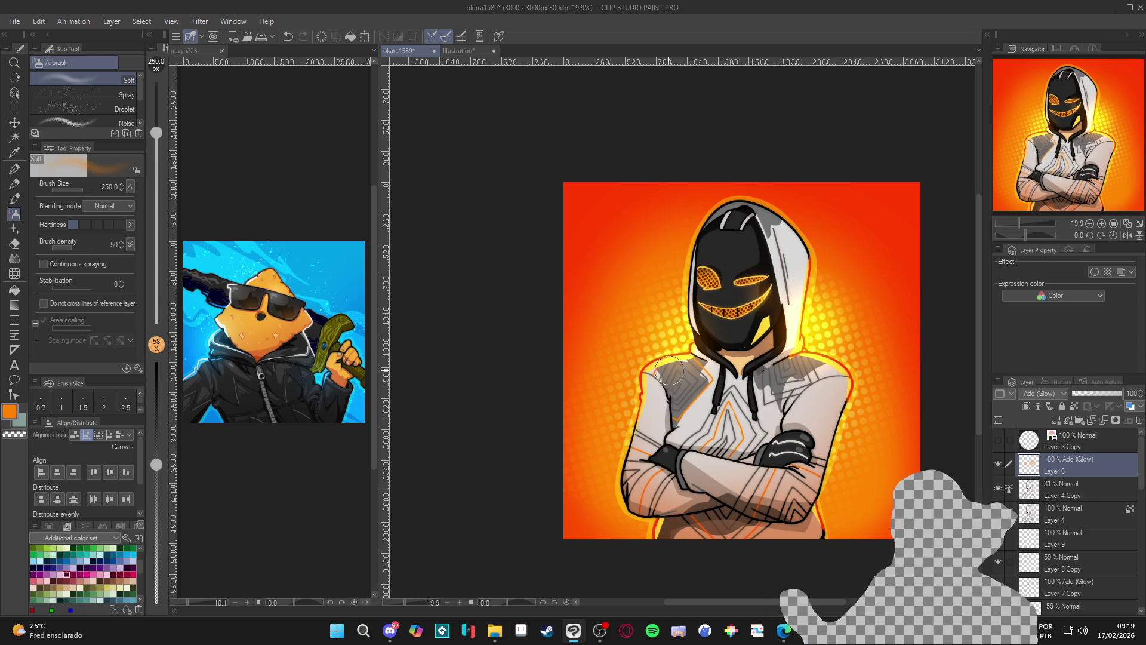
- Dab softer glow near the left shoulder and the figure's bottom-left at brush size 400
{"action": "key", "text": "bracketright"}
{"action": "key", "text": "bracketright"}
{"action": "left_click_drag", "start_coordinate": [660, 349], "coordinate": [675, 346]}
{"action": "left_click_drag", "start_coordinate": [642, 536], "coordinate": [663, 530]}
{"action": "key", "text": "bracketright"}
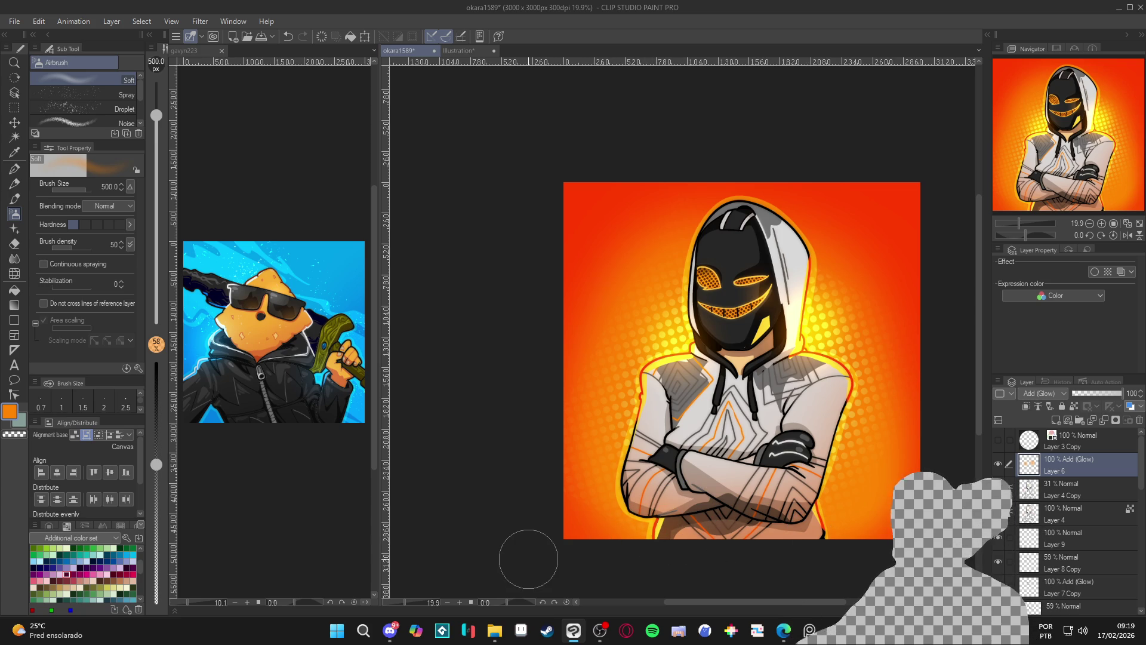
{"action": "key", "text": "bracketleft"}
{"action": "key", "text": "bracketleft"}
{"action": "key", "text": "bracketleft"}
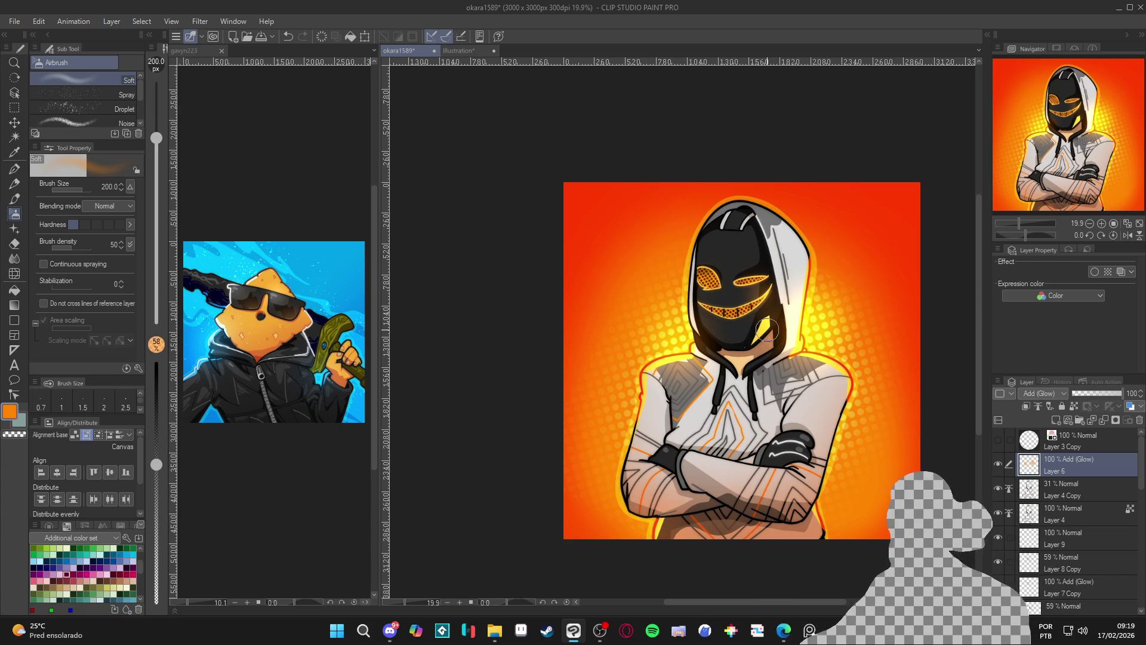
{"action": "scroll", "coordinate": [693, 400], "scroll_direction": "down", "scroll_amount": 3}
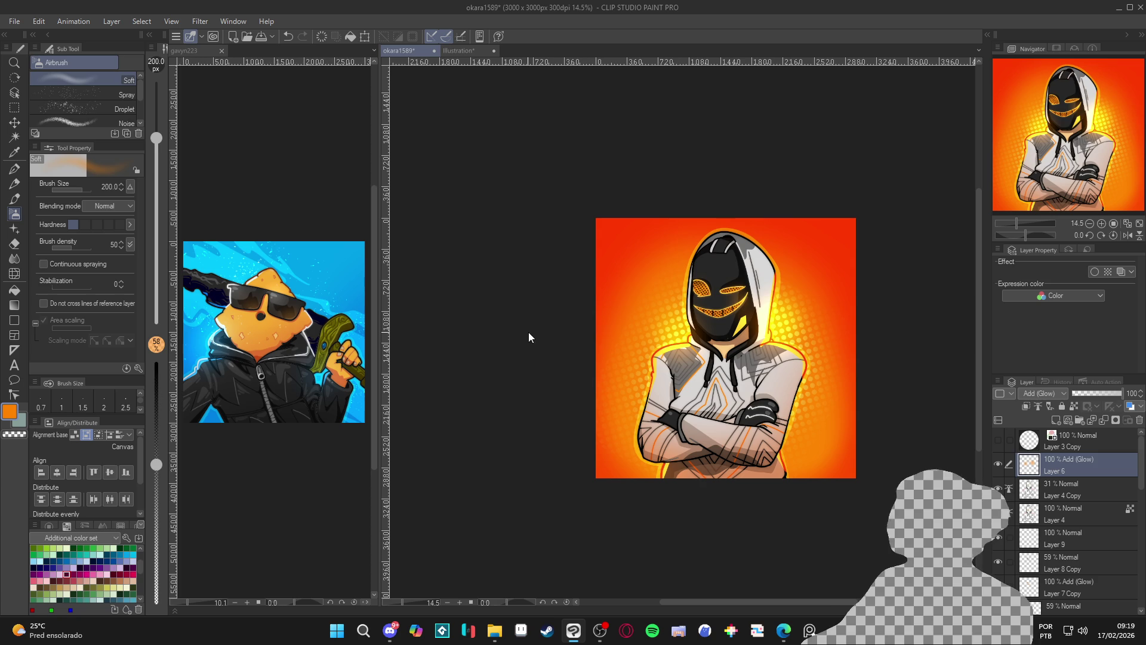
{"action": "scroll", "coordinate": [673, 370], "scroll_direction": "up", "scroll_amount": 3}
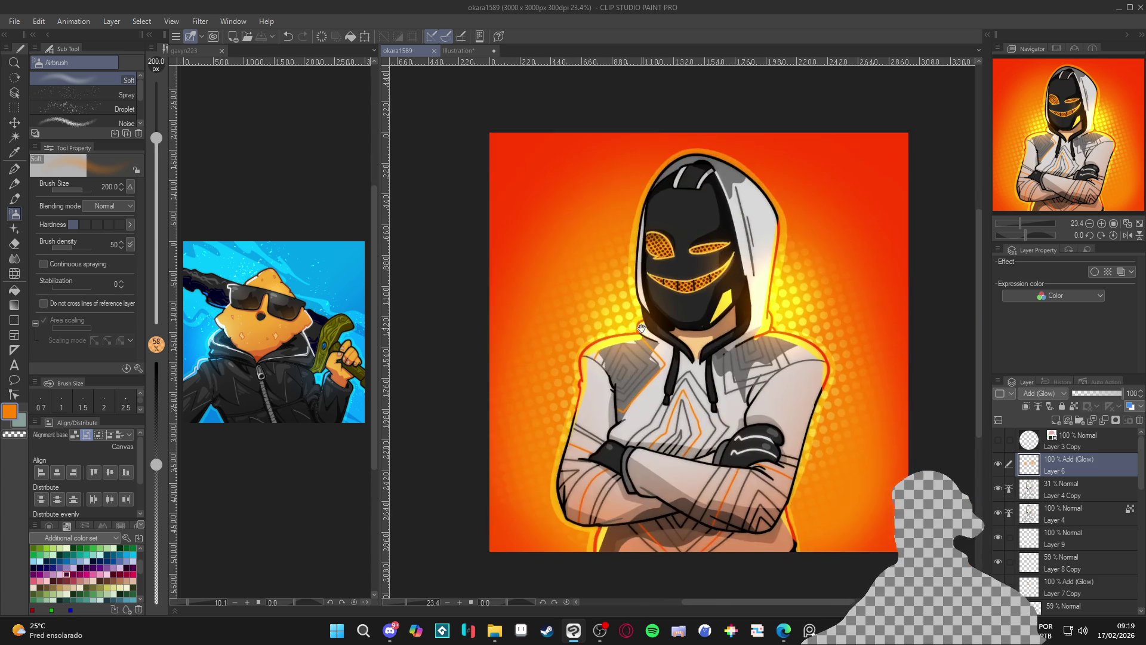
{"action": "left_click", "coordinate": [14, 21]}
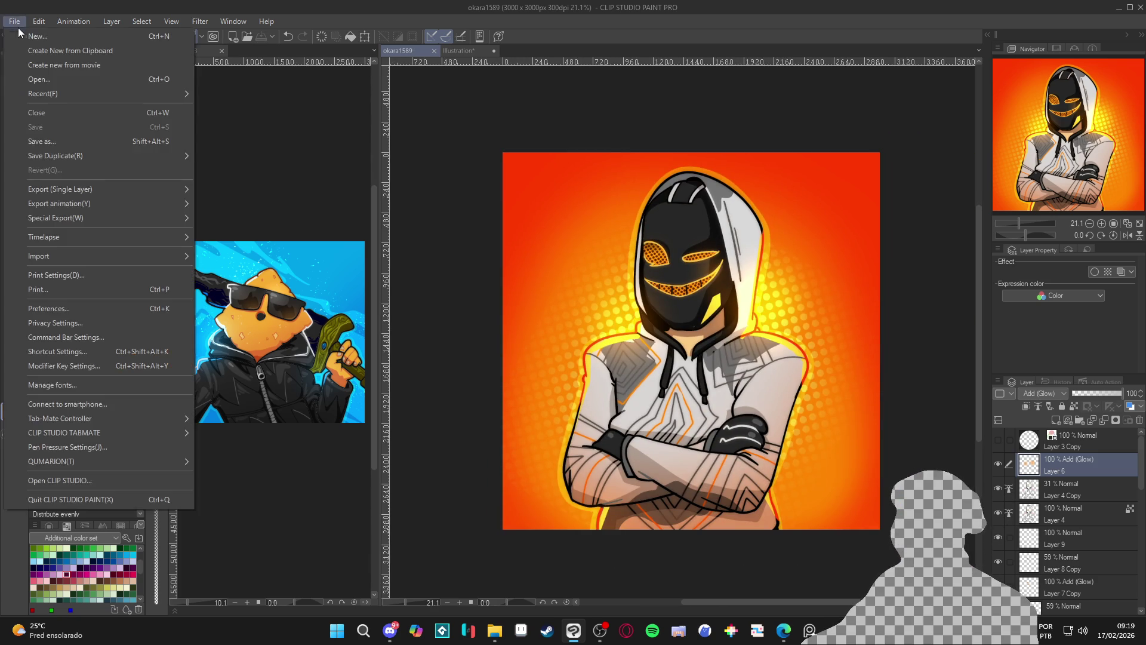
- Save the illustration as a JPEG through Save As, accepting the layer-flattening warning
{"action": "left_click", "coordinate": [85, 144]}
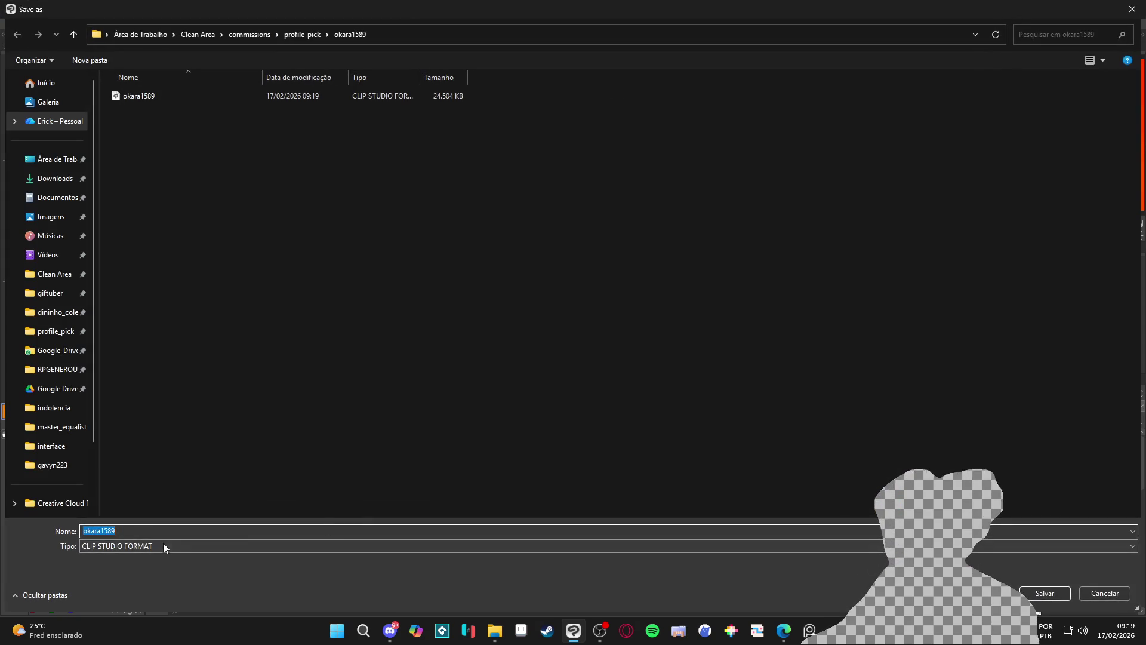
{"action": "left_click", "coordinate": [160, 545]}
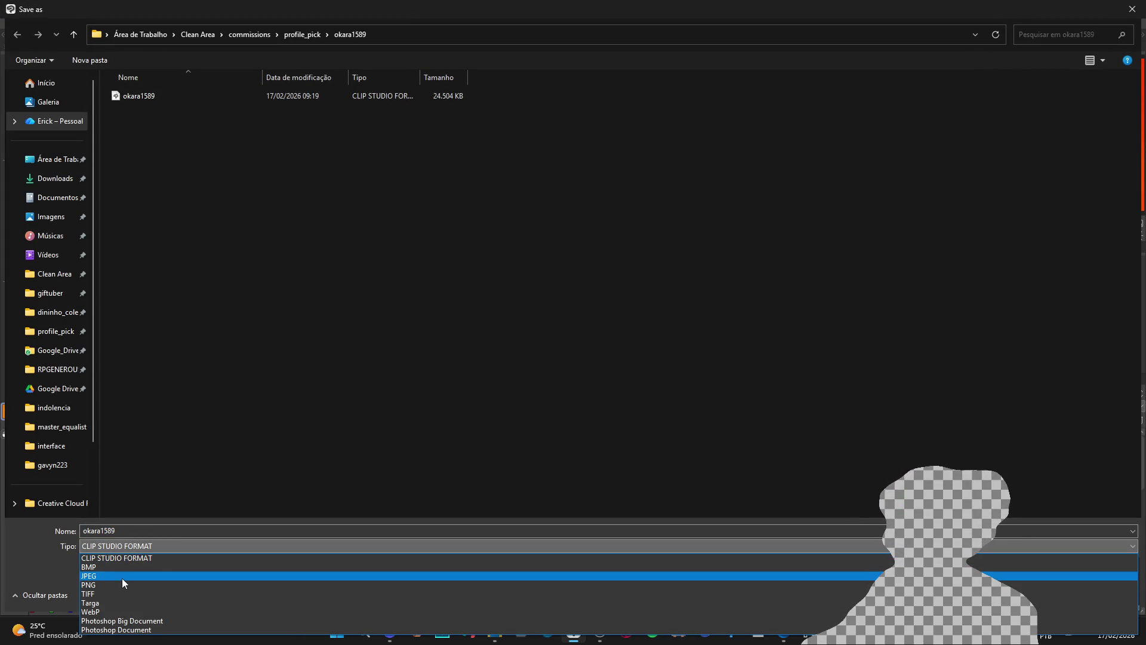
{"action": "left_click", "coordinate": [114, 584]}
{"action": "left_click", "coordinate": [1045, 593]}
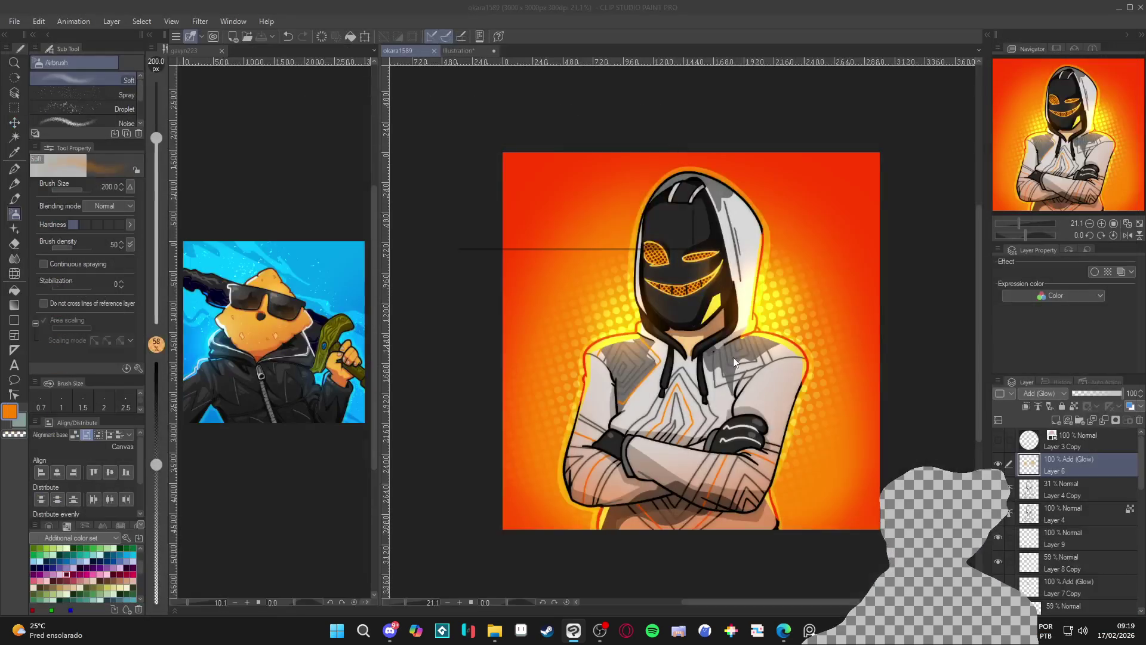
{"action": "left_click", "coordinate": [605, 240]}
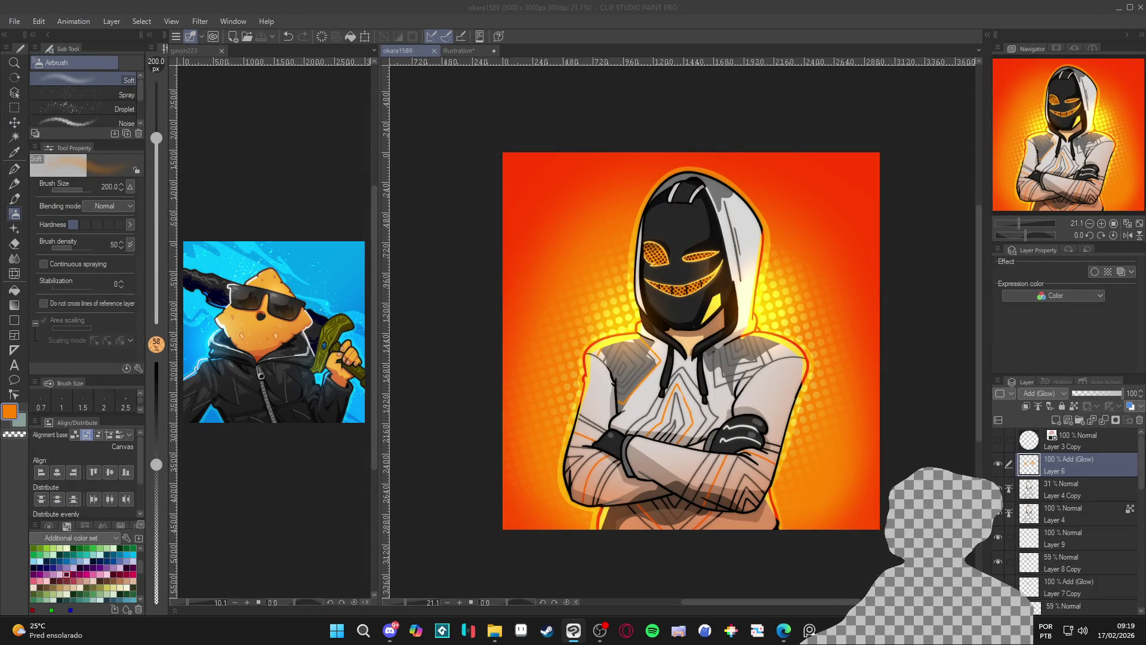